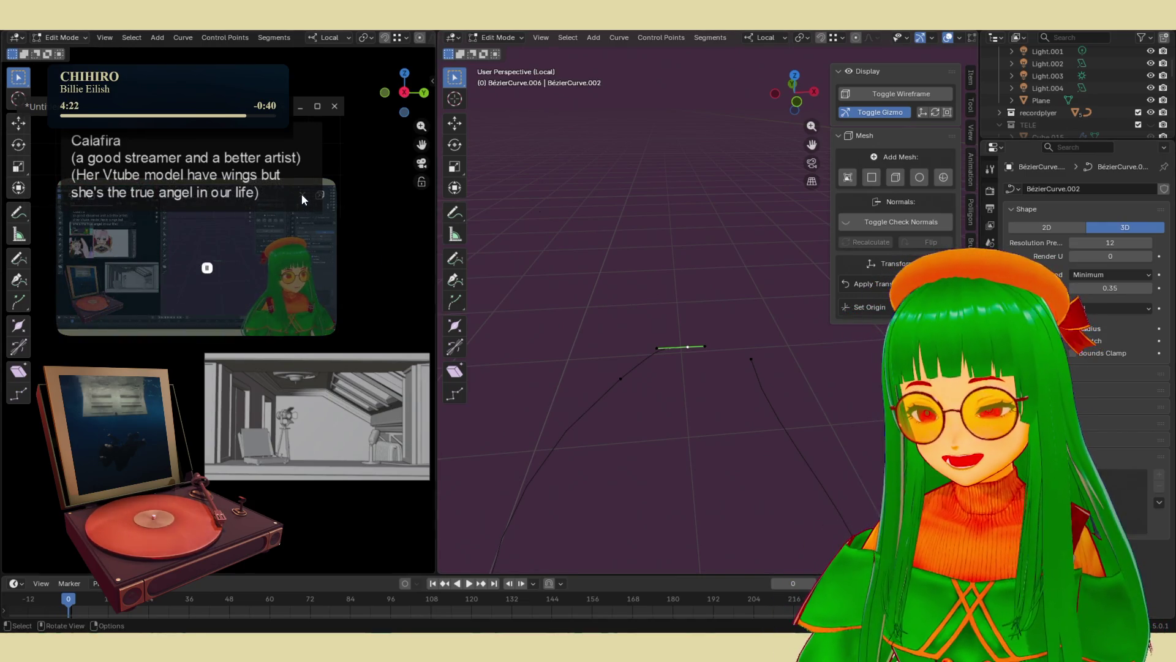
- Close the floating '*Untitled' caption note covering the left viewport
left_click(301, 107)
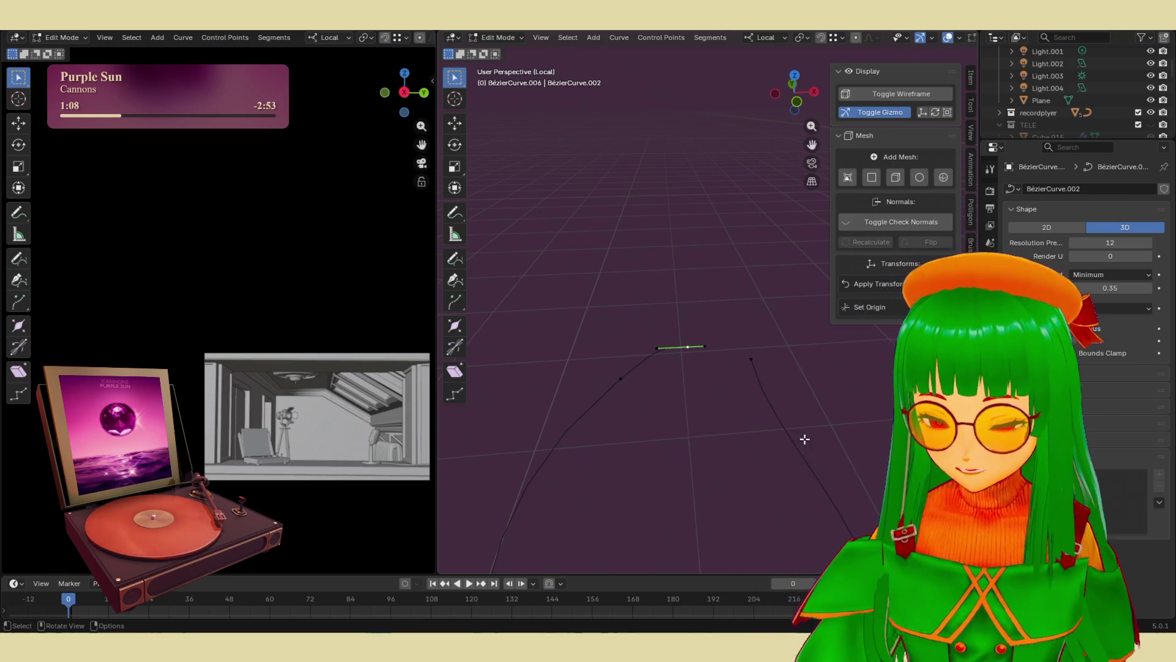
- Exit Local view on the curve and orbit to a three-quarter view of the sewing table
scroll(753, 446, "down", 4)
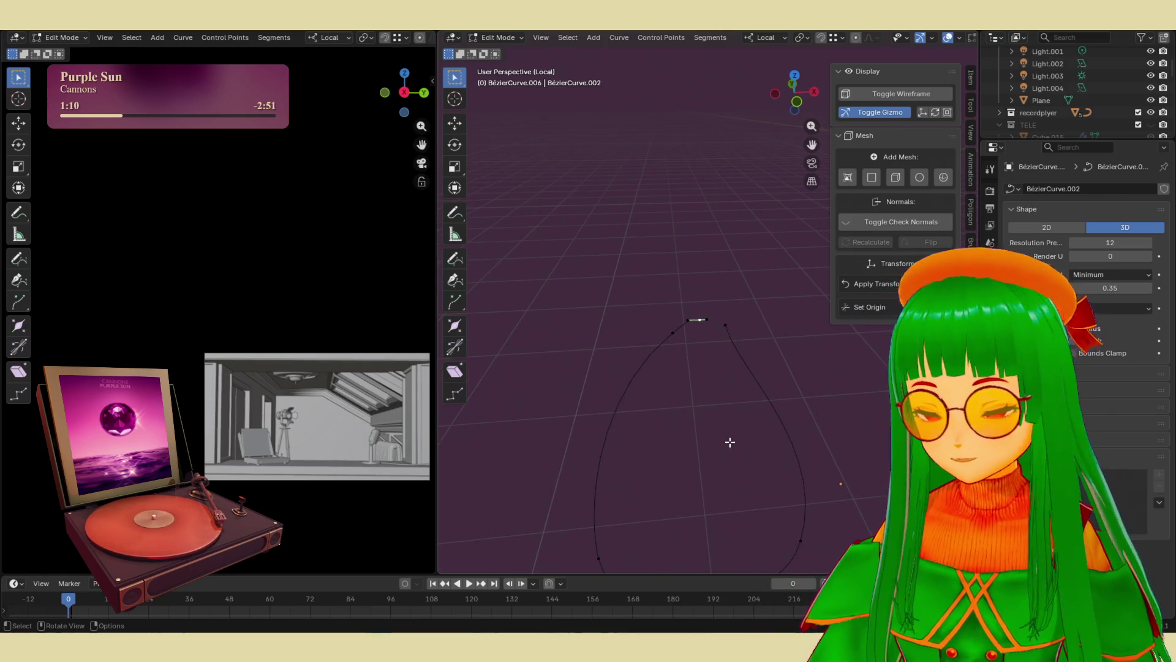
middle_click_drag(731, 441, 693, 424)
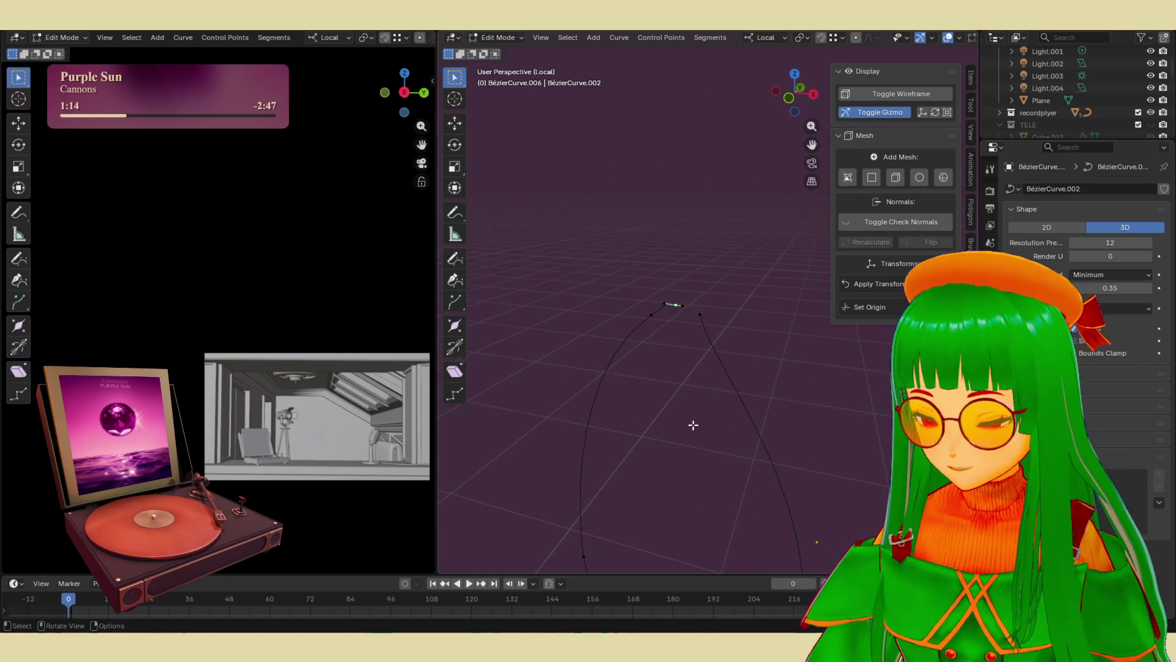
key("KP_Divide")
mouse_move(692, 424)
middle_mouse_down()
mouse_move(616, 387)
mouse_move(567, 398)
mouse_move(598, 420)
mouse_move(731, 424)
mouse_move(640, 449)
mouse_move(675, 491)
mouse_move(710, 399)
middle_mouse_up()
scroll(710, 399, "up", 6)
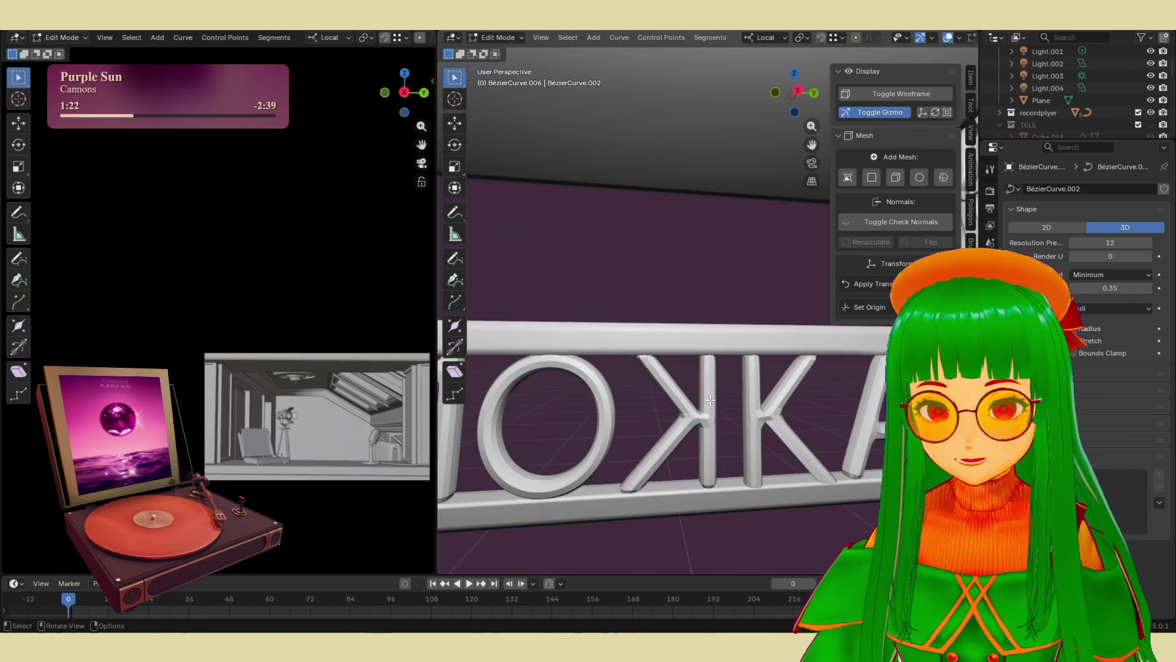
scroll(710, 399, "down", 8)
mouse_move(722, 407)
middle_mouse_down()
mouse_move(751, 451)
mouse_move(789, 440)
mouse_move(641, 428)
mouse_move(714, 446)
mouse_move(753, 438)
middle_mouse_up()
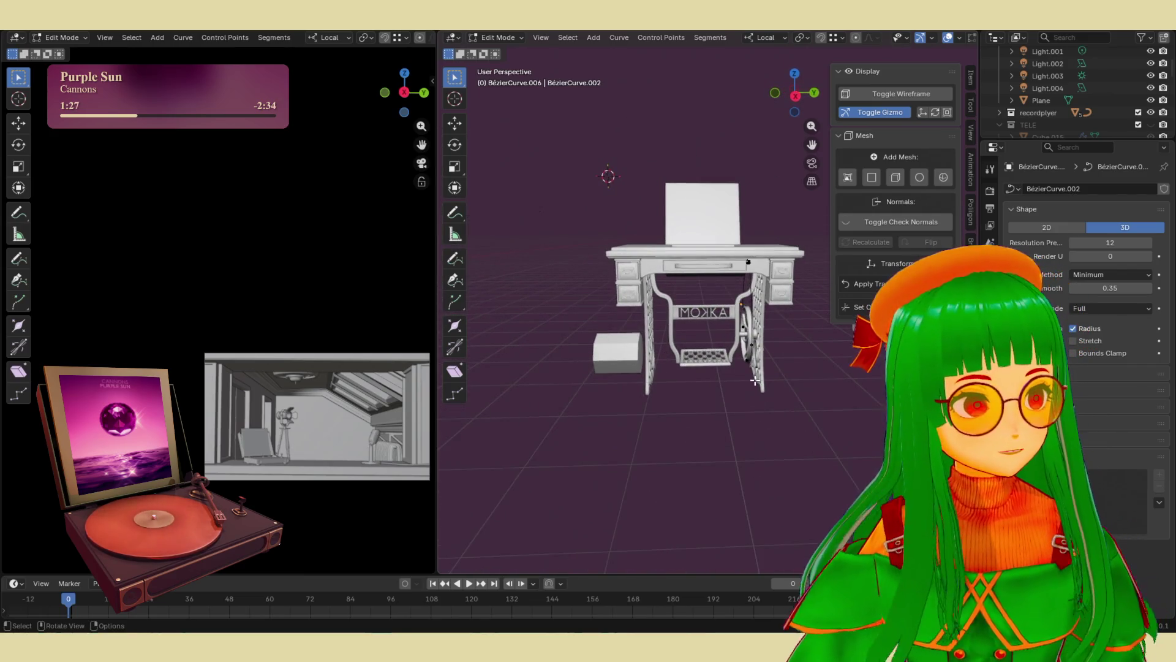
scroll(724, 419, "up", 3)
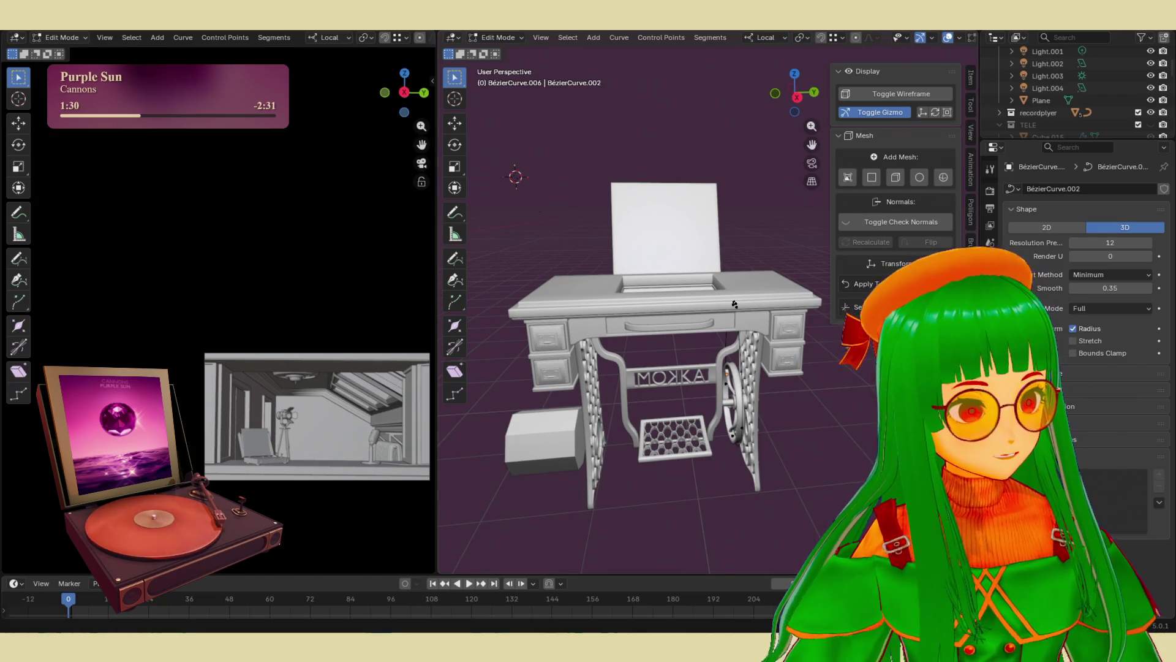
- Orbit and zoom to inspect the tabletop, drawer, legs and the open top cavity
mouse_move(686, 343)
middle_mouse_down()
mouse_move(739, 393)
mouse_move(791, 371)
middle_mouse_up()
scroll(753, 386, "up", 5)
scroll(766, 380, "down", 5)
scroll(802, 366, "up", 4)
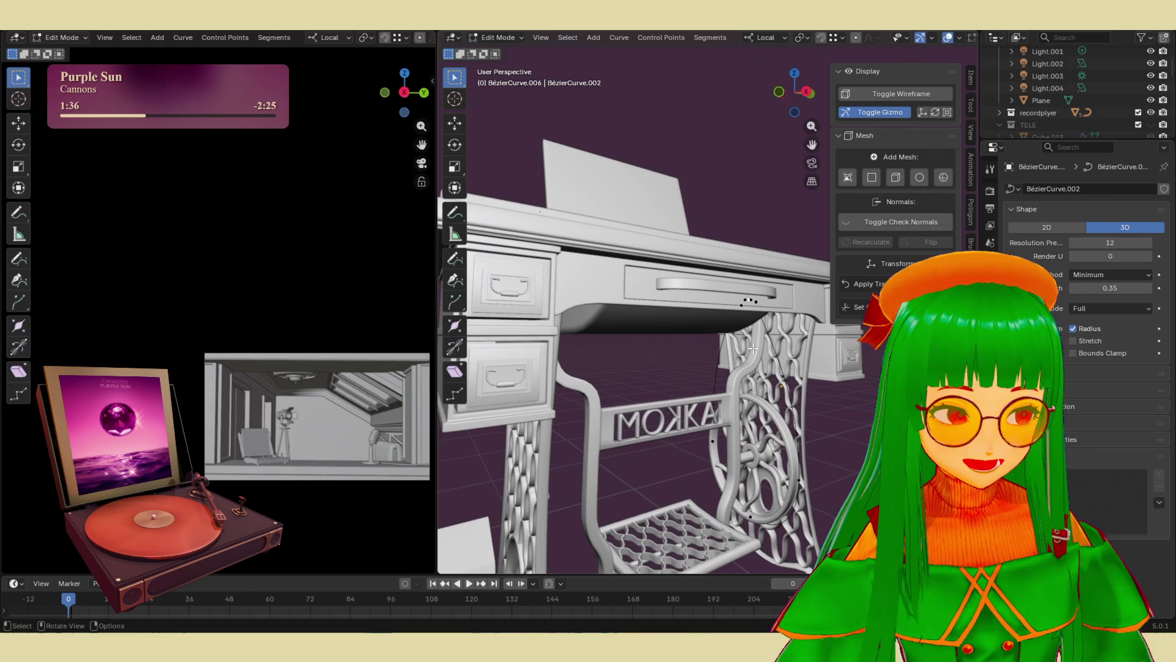
middle_click_drag(703, 508, 714, 454)
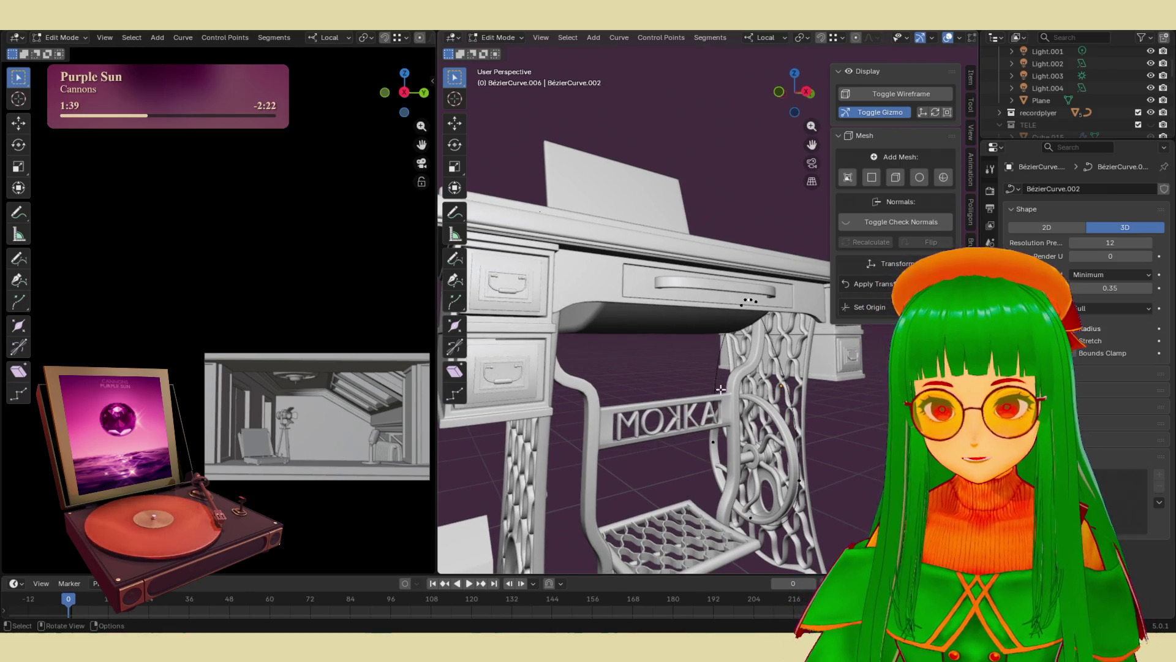
scroll(721, 389, "down", 4)
mouse_move(720, 389)
middle_mouse_down()
mouse_move(685, 303)
mouse_move(700, 341)
middle_mouse_up()
scroll(704, 331, "up", 4)
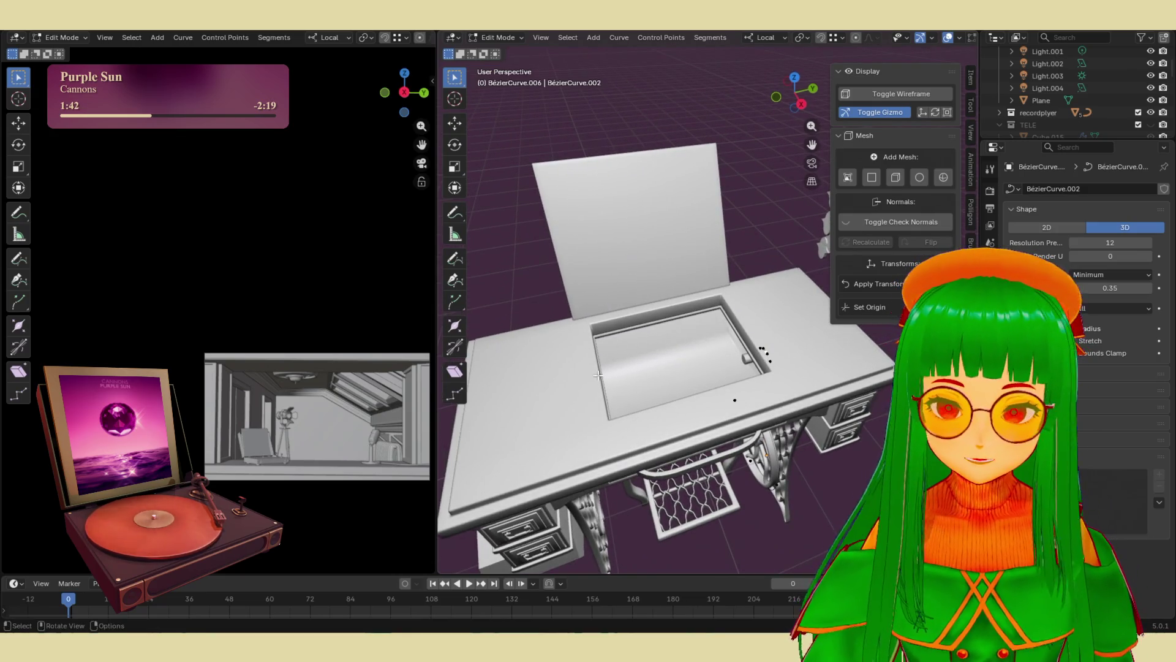
mouse_move(671, 646)
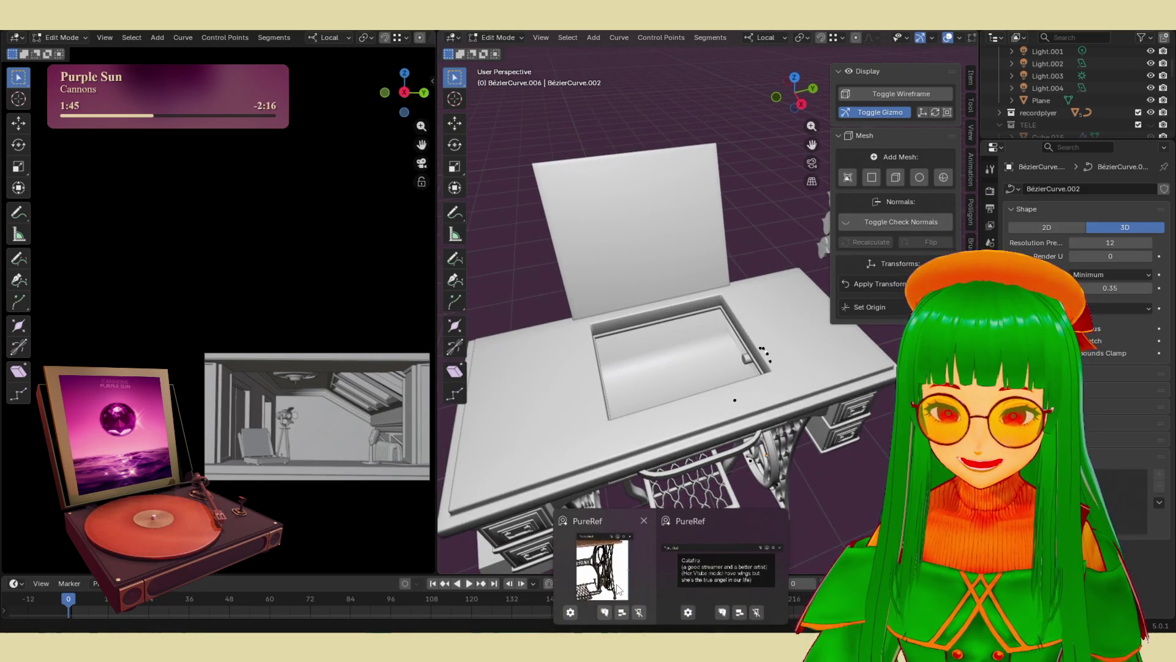
left_click(602, 576)
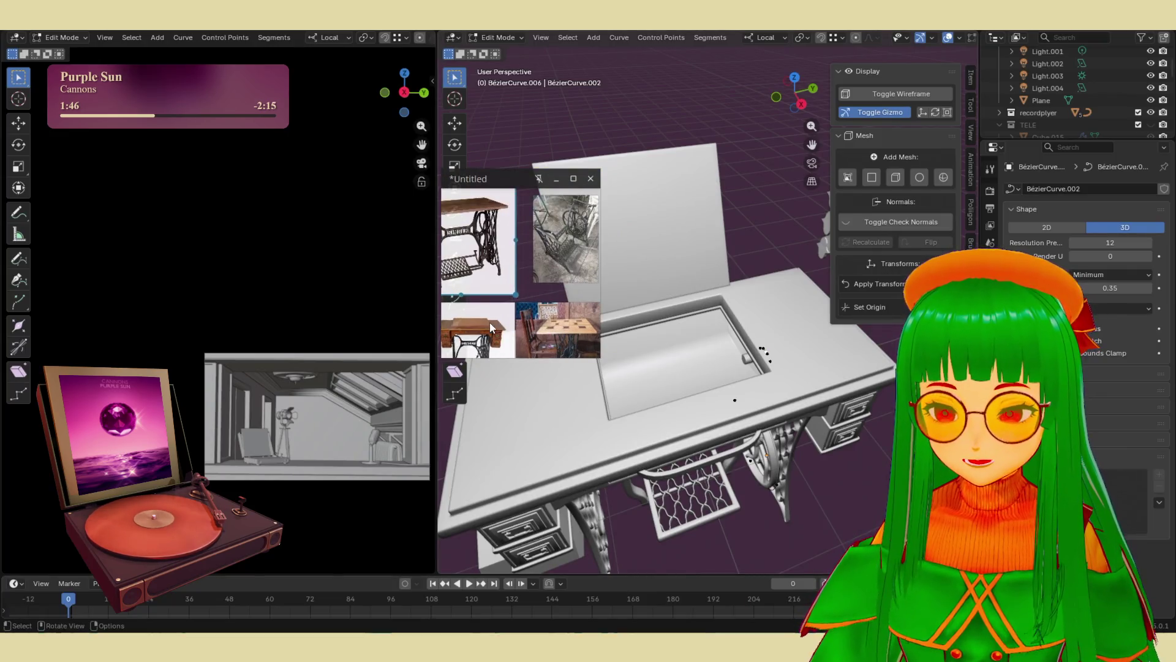
left_click(557, 178)
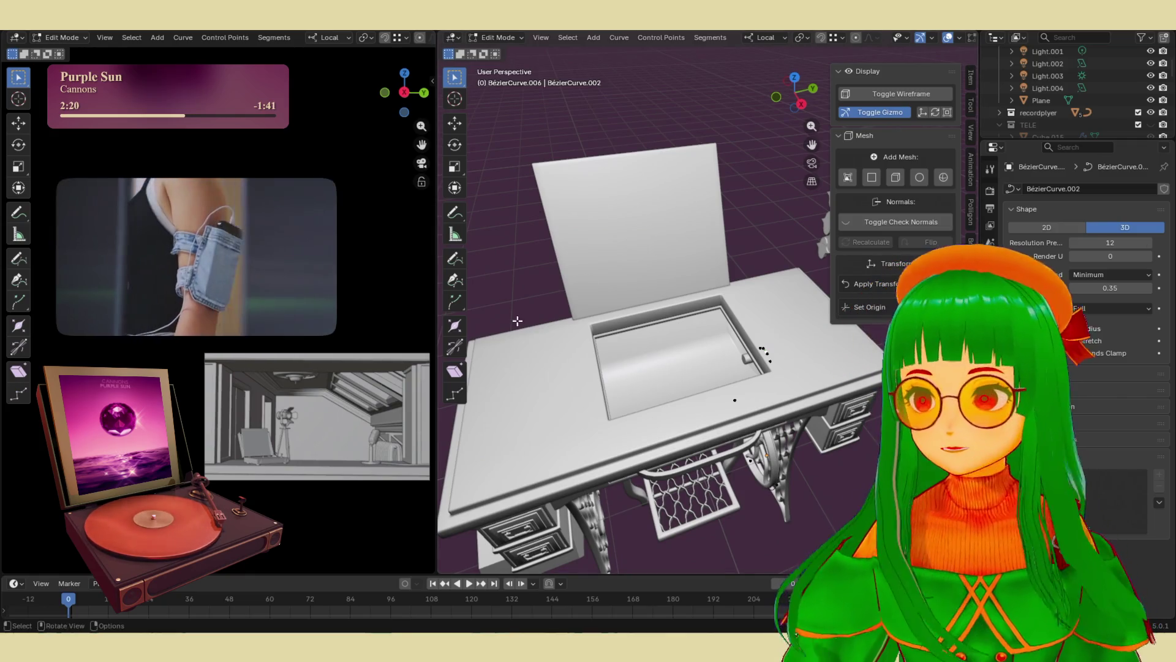
- Replace the overlay note's caption text with the streamer's name
mouse_move(671, 648)
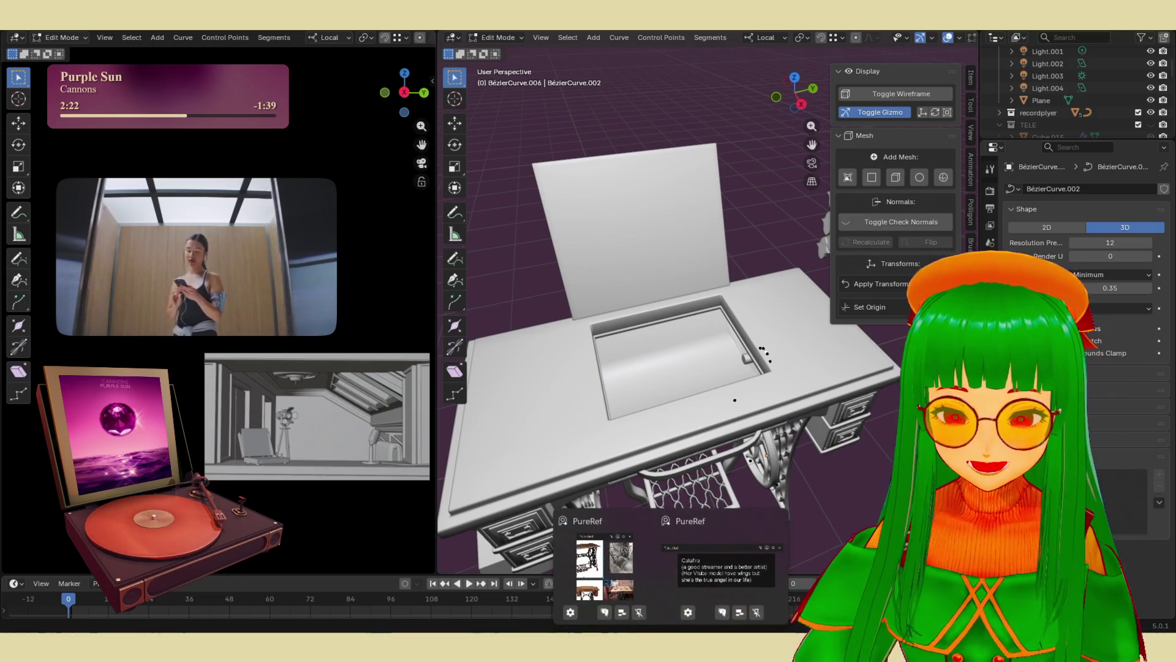
left_click(742, 577)
double_click(251, 196)
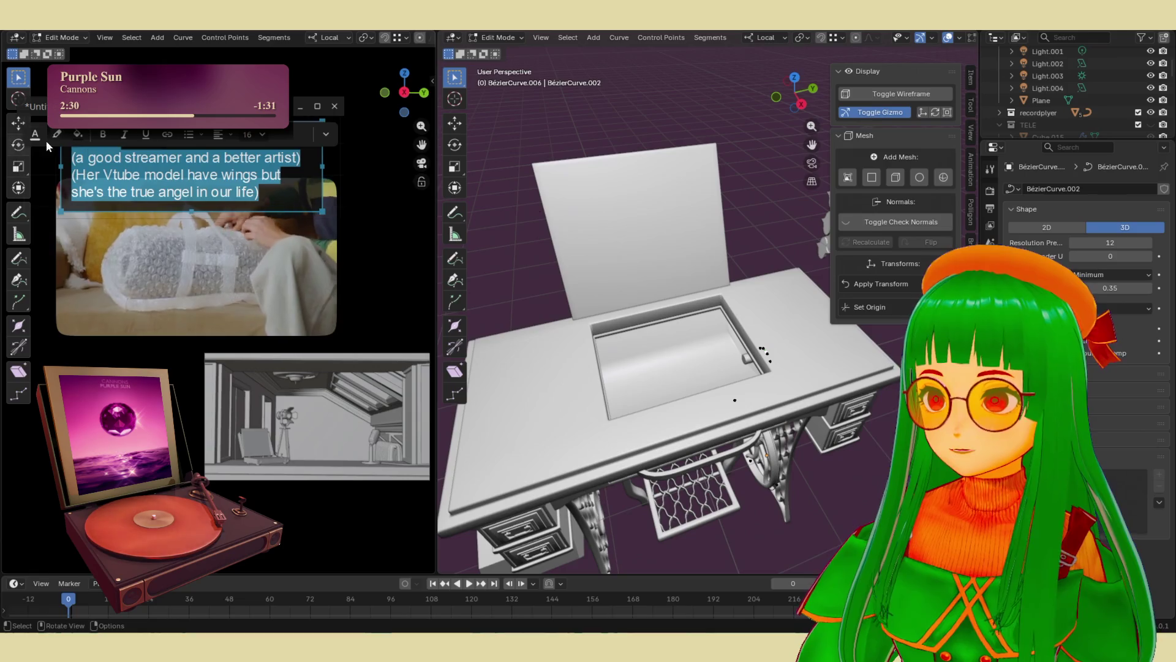
type("Kathecat4")
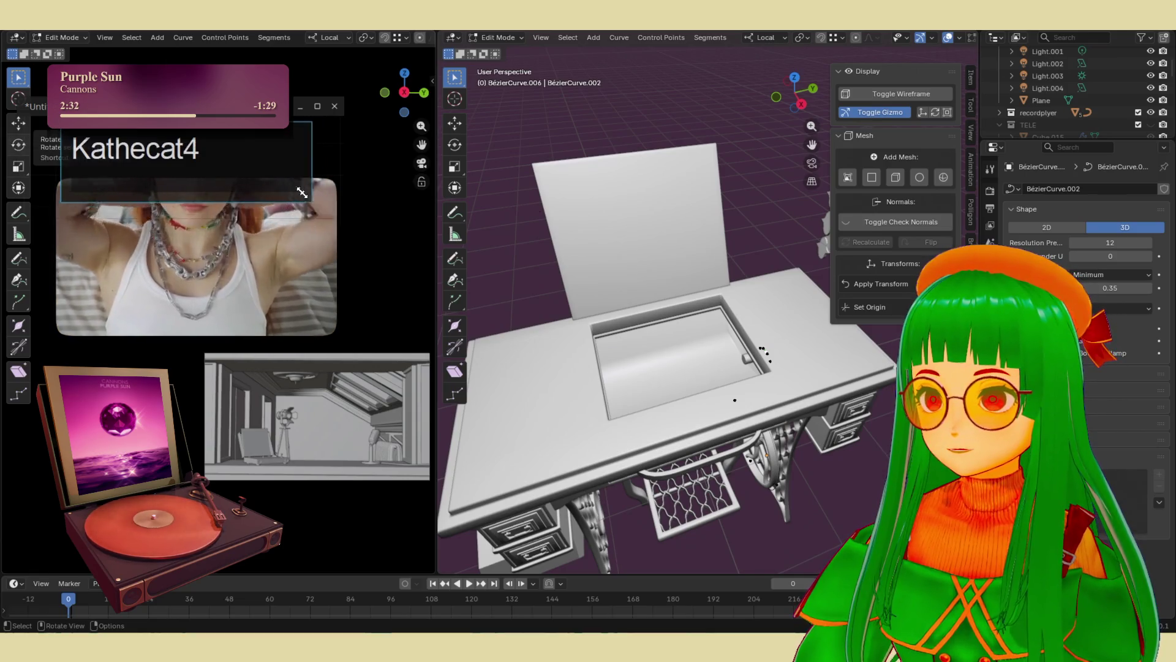
- Shrink the note box to fit the name, remove its blank line, and move the window down
left_click_drag(322, 161, 228, 162)
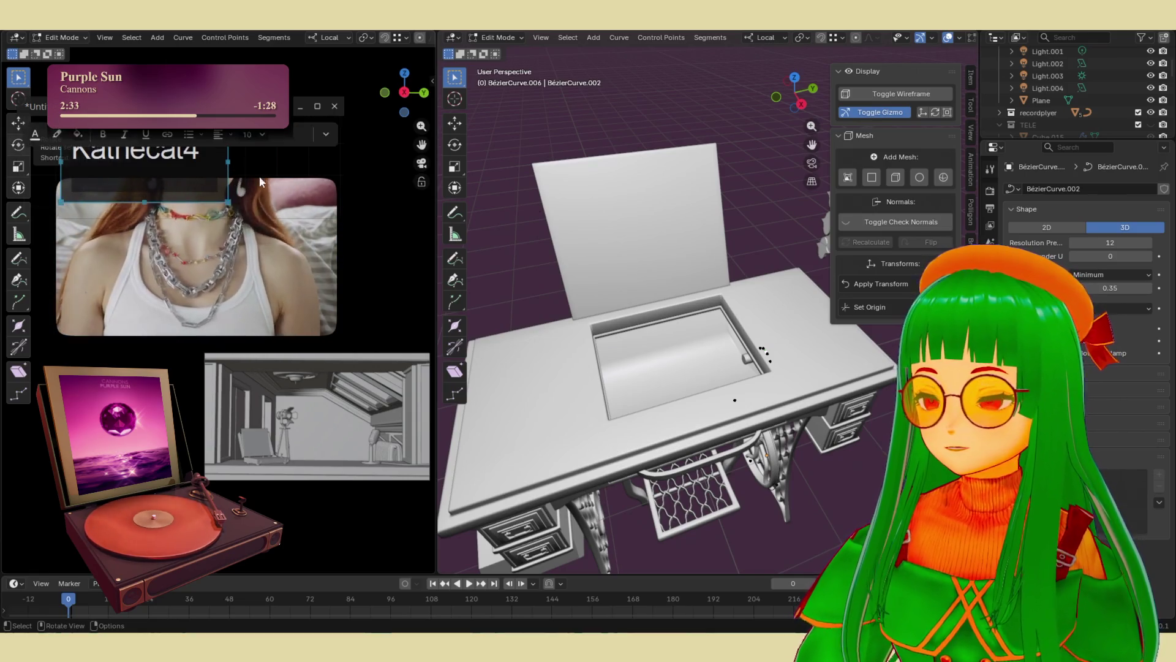
left_click(196, 199)
left_click_drag(196, 199, 209, 194)
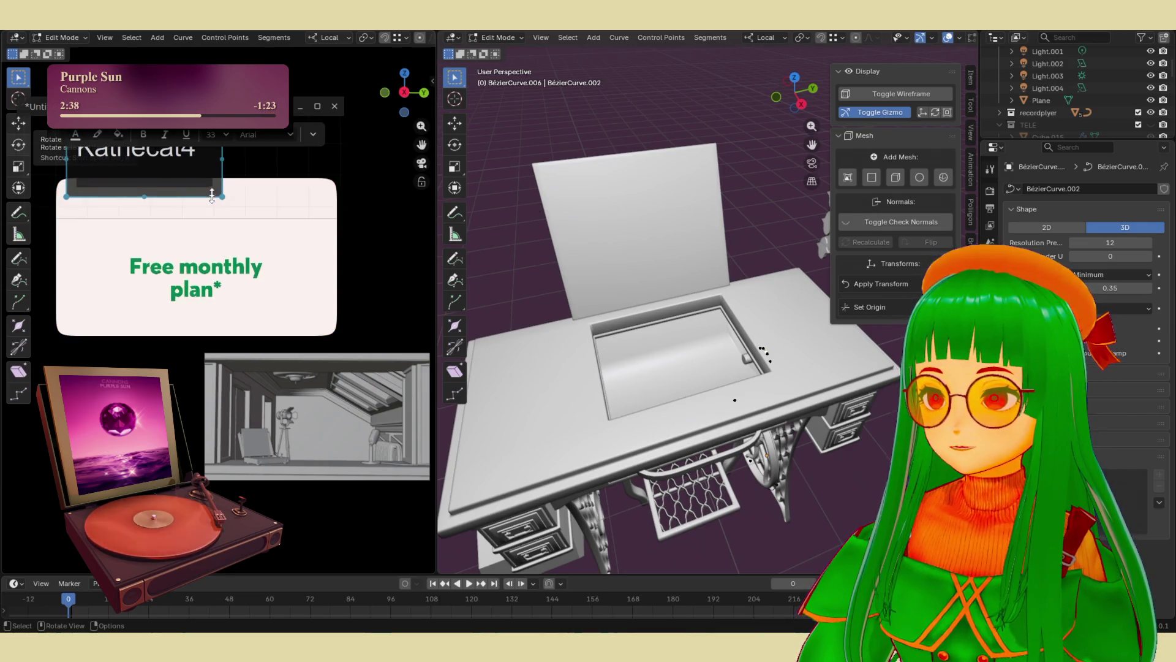
left_click(182, 175)
key("BackSpace")
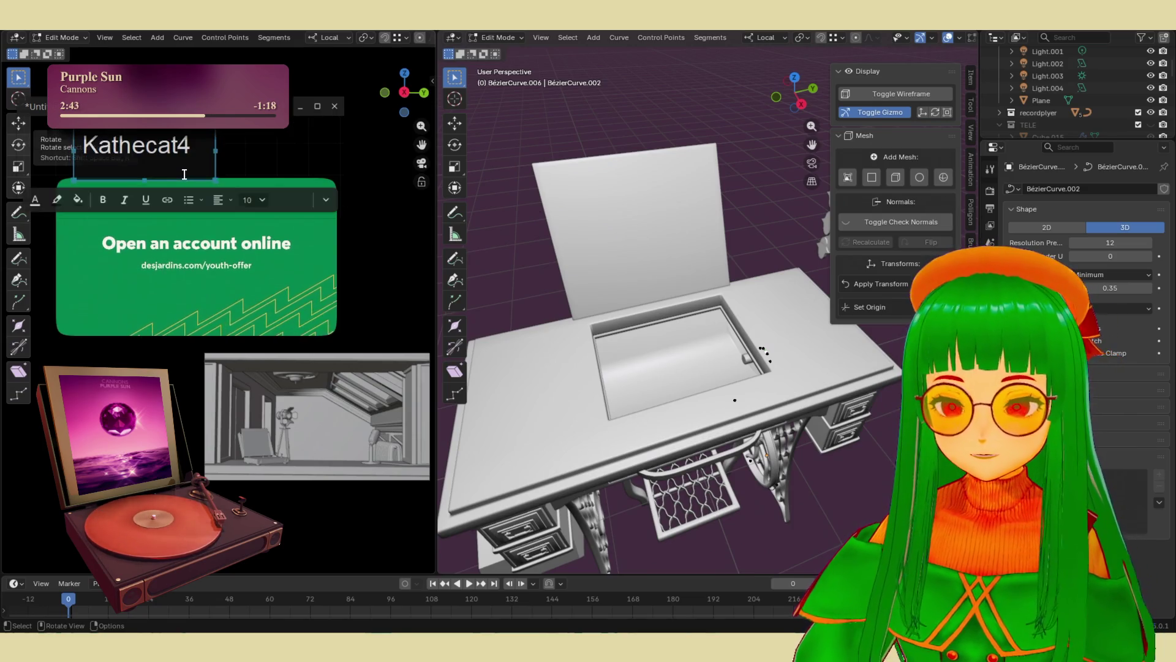
left_click(255, 156)
mouse_move(181, 114)
left_mouse_down()
mouse_move(177, 159)
mouse_move(185, 109)
mouse_move(224, 110)
mouse_move(158, 121)
left_mouse_up()
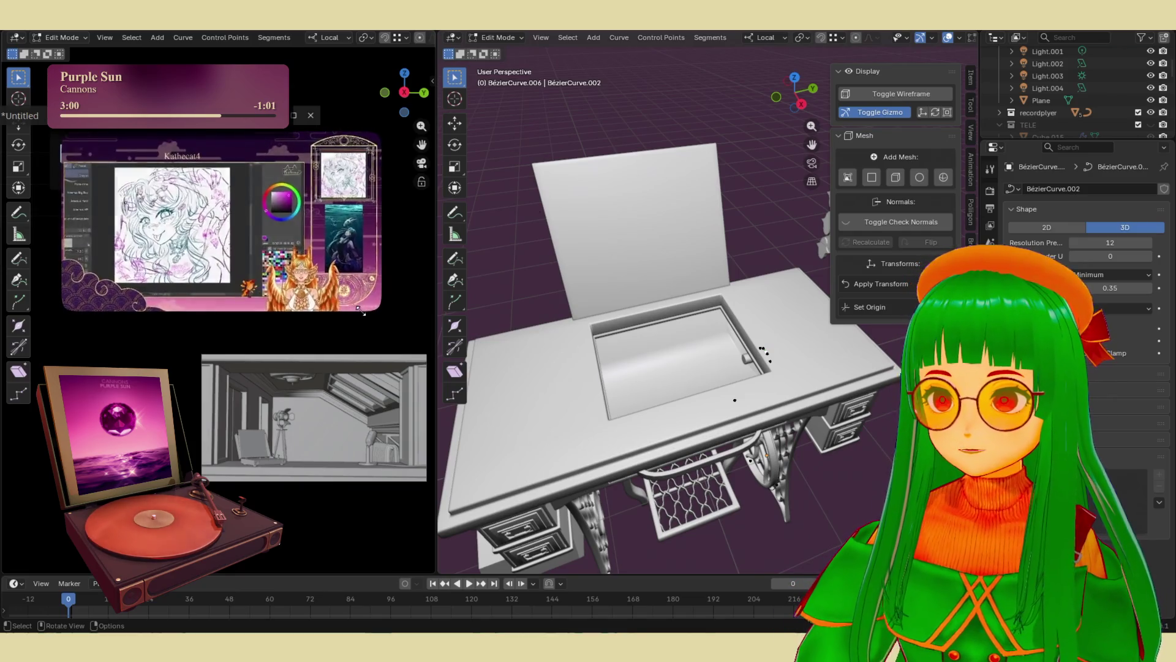
- Orbit to the leg's ironwork and isolate the selected Bézier curve in Local view
mouse_move(649, 398)
middle_mouse_down()
mouse_move(671, 405)
mouse_move(680, 368)
middle_mouse_up()
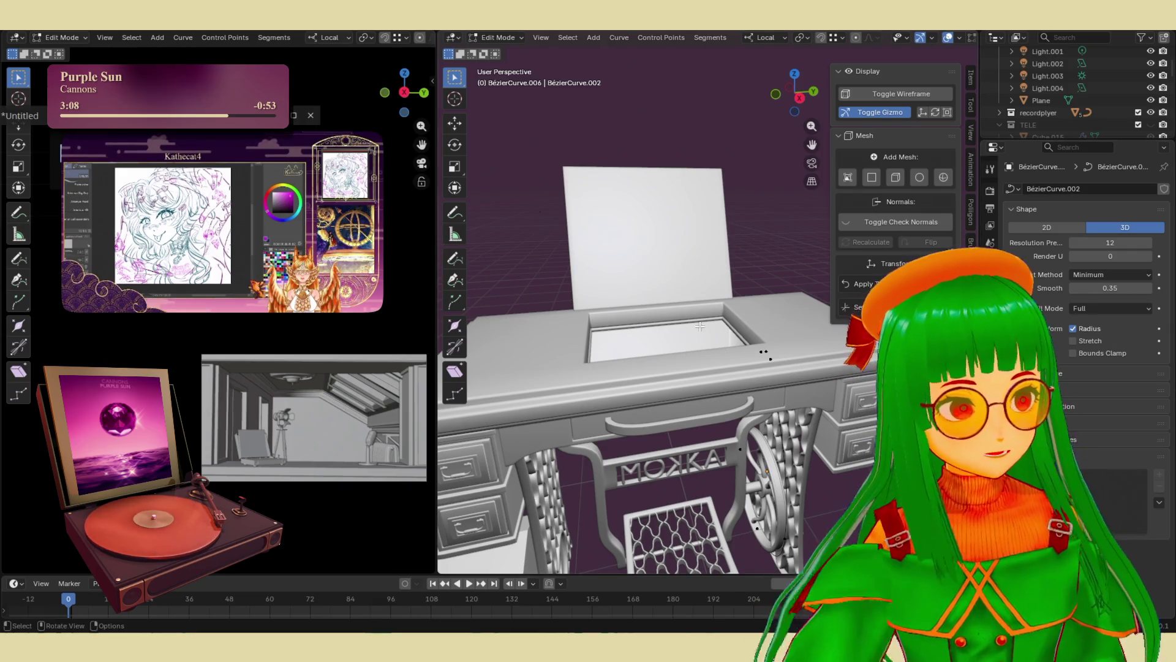
mouse_move(631, 317)
middle_mouse_down()
mouse_move(714, 412)
mouse_move(689, 334)
middle_mouse_up()
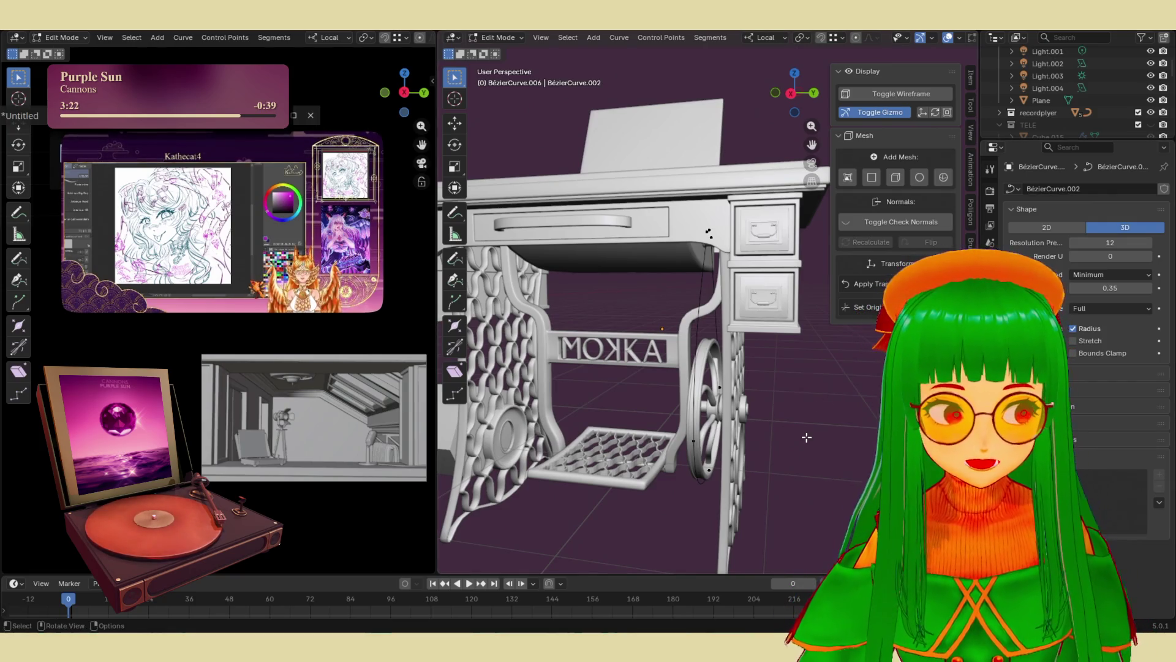
mouse_move(793, 425)
middle_mouse_down()
mouse_move(795, 412)
mouse_move(784, 433)
mouse_move(798, 399)
mouse_move(788, 390)
mouse_move(822, 394)
mouse_move(782, 391)
mouse_move(714, 309)
middle_mouse_up()
scroll(747, 343, "up", 5)
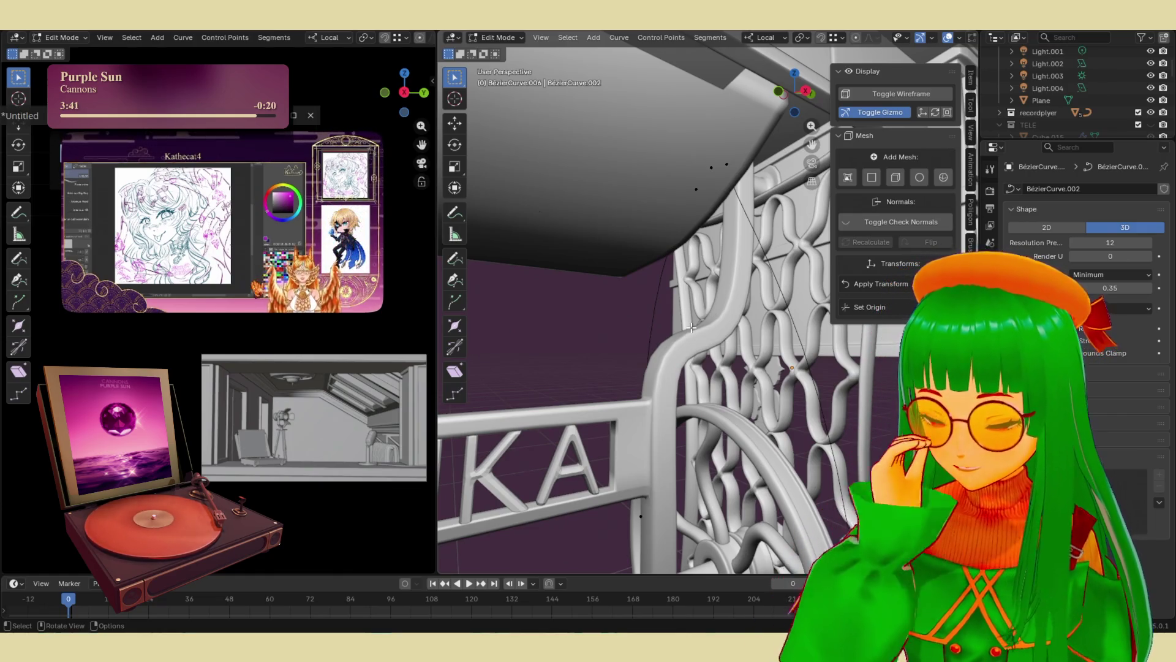
middle_click_drag(704, 284, 693, 155)
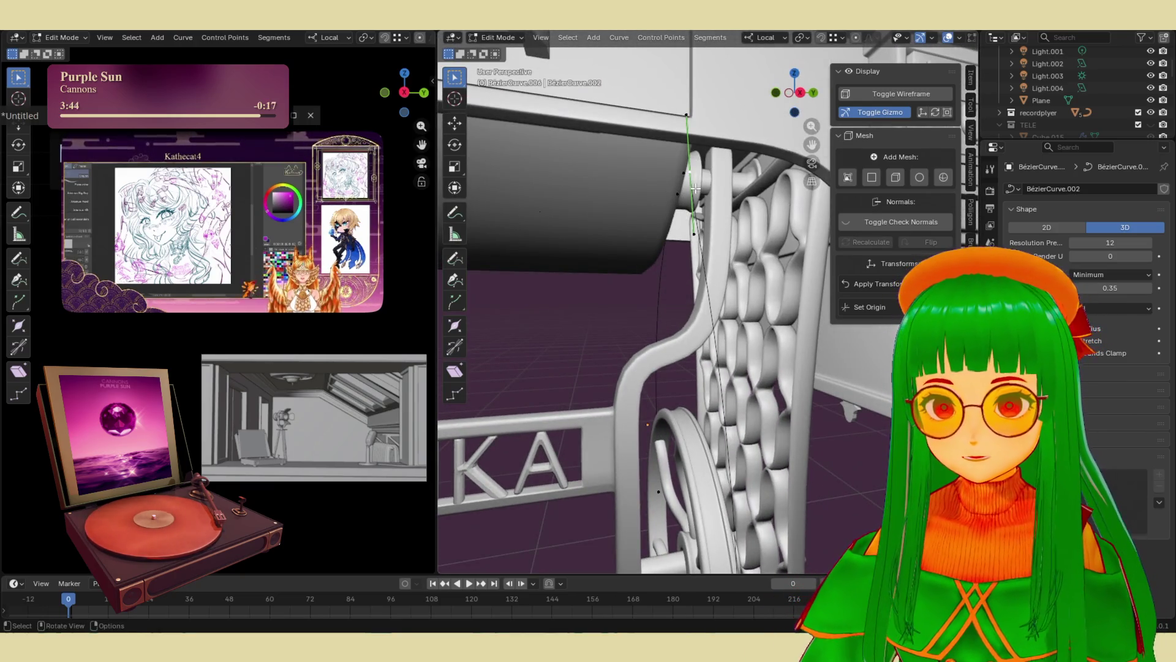
key("KP_Divide")
mouse_move(711, 207)
middle_mouse_down()
mouse_move(732, 205)
mouse_move(673, 367)
middle_mouse_up()
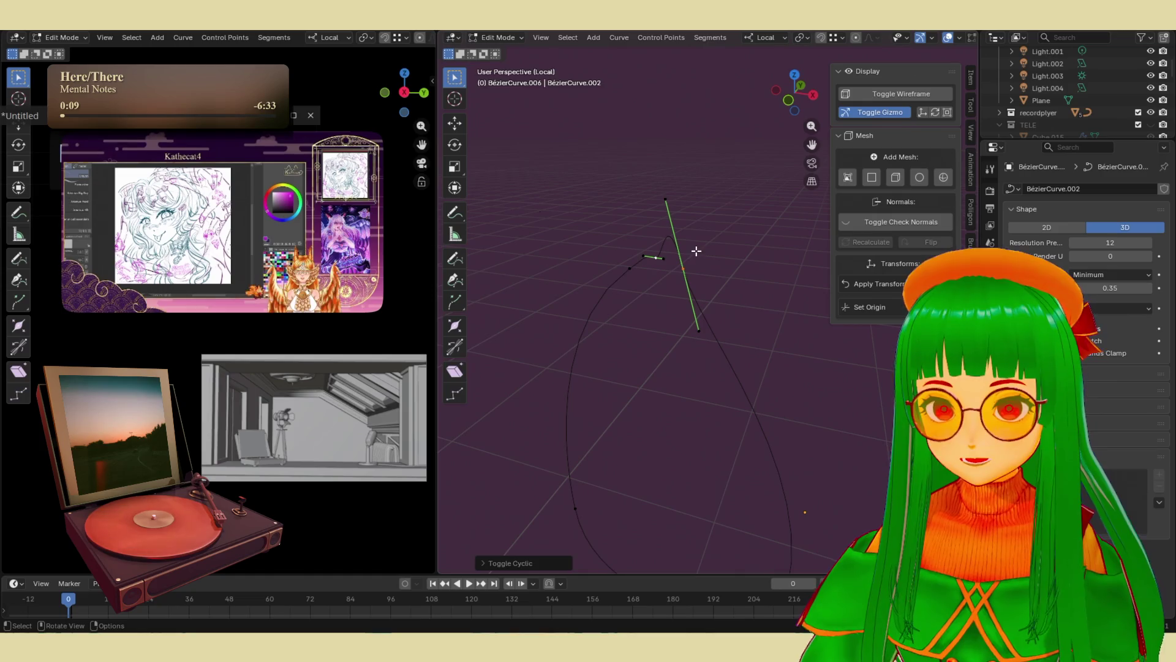
- Reshape the curve's arch by moving its peak point and dragging handle tips to flatten the top
mouse_move(648, 257)
middle_mouse_down()
mouse_move(619, 202)
mouse_move(646, 297)
middle_mouse_up()
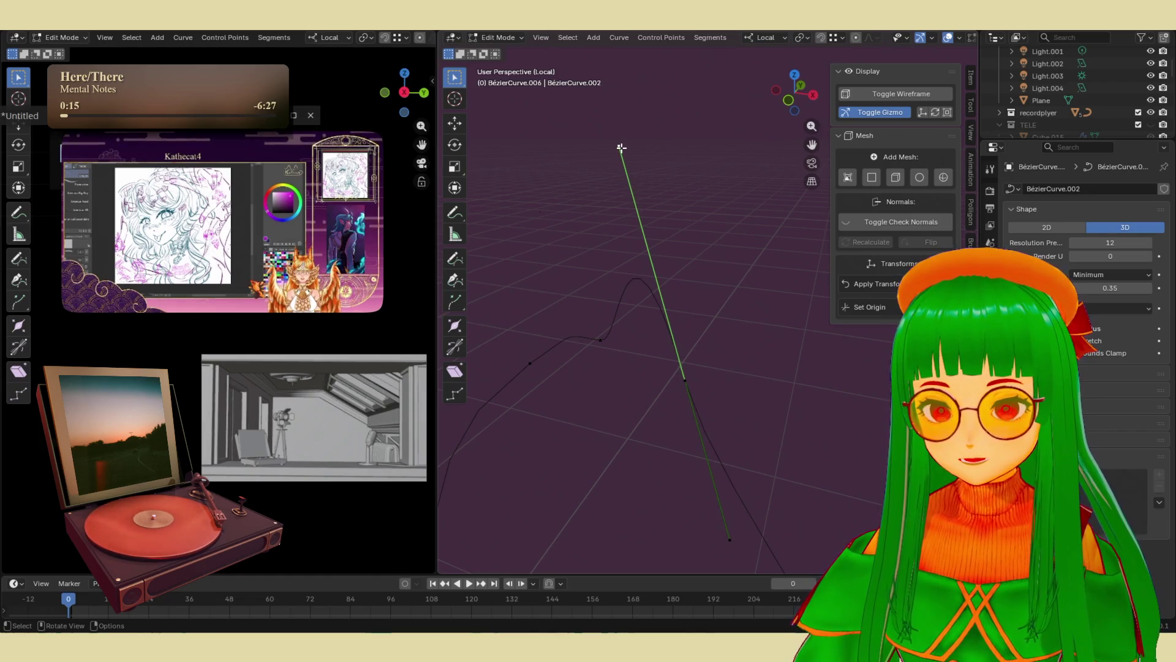
key("g")
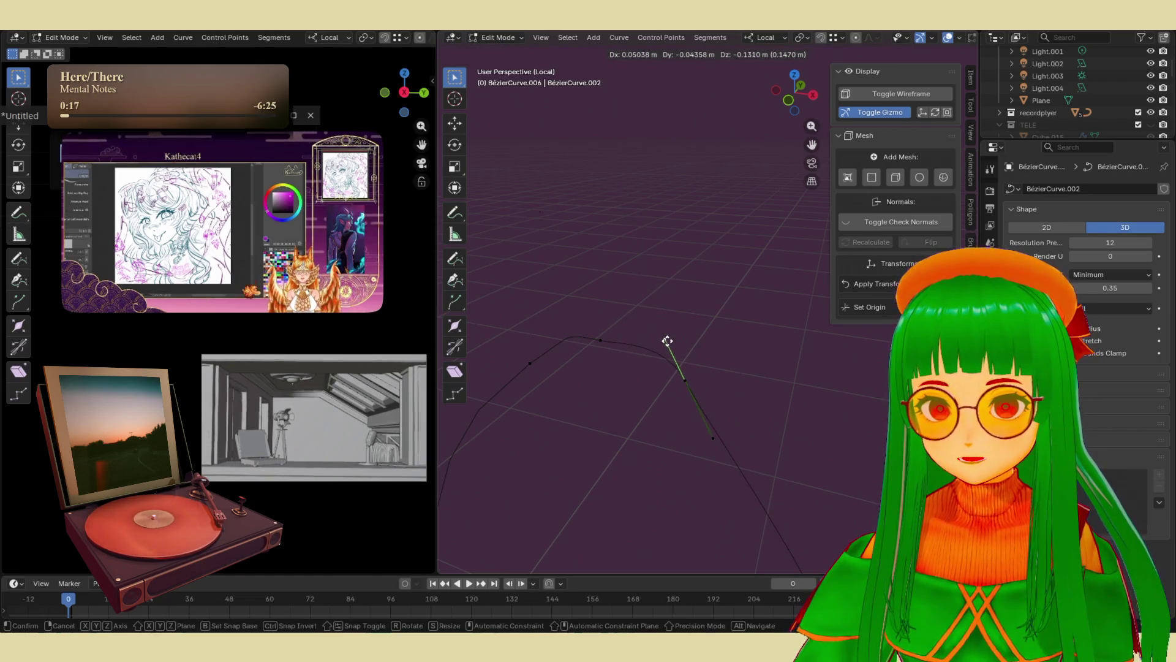
left_click(667, 341)
middle_click_drag(670, 341, 707, 301)
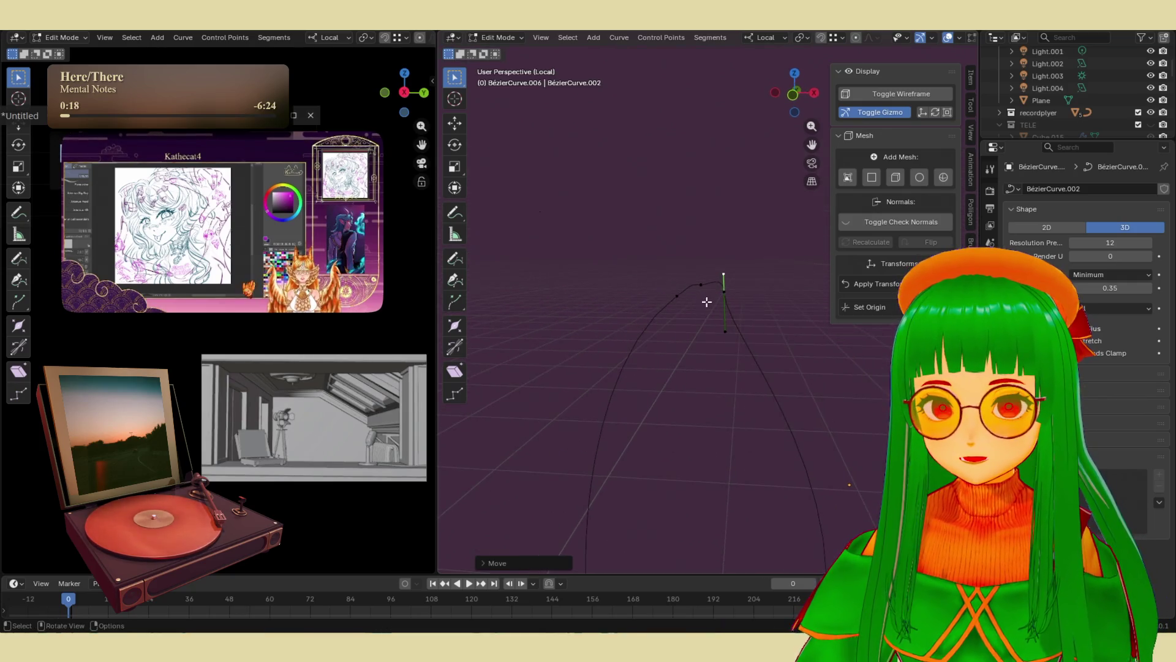
key("g")
left_click(715, 219)
left_click(687, 250)
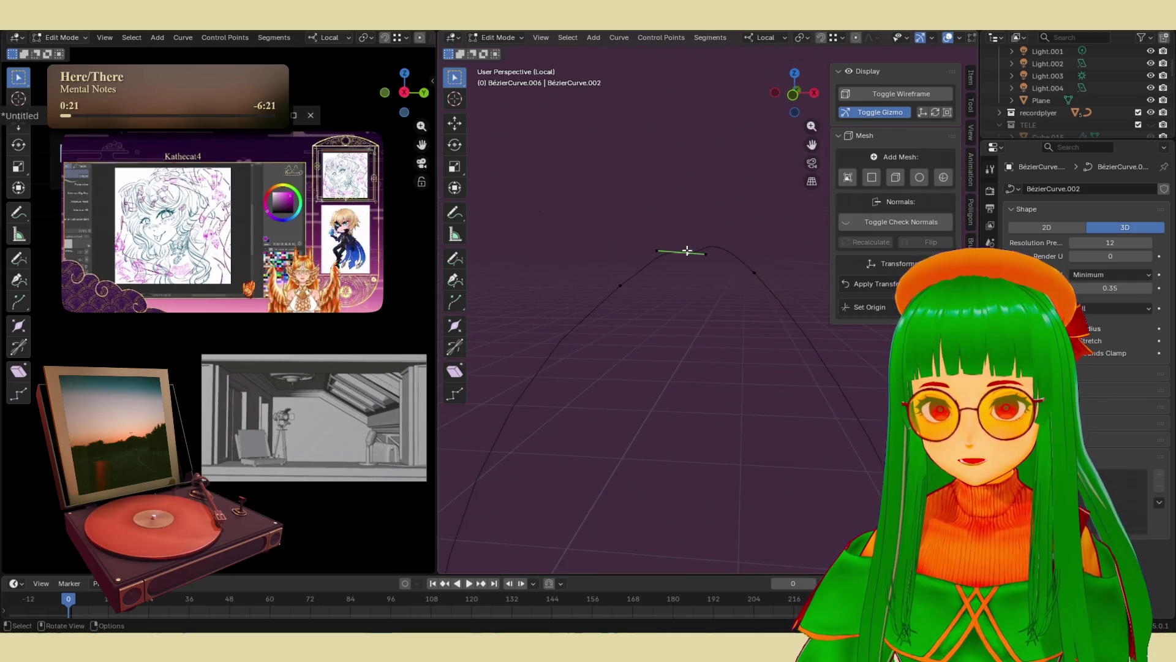
left_click_drag(705, 255, 732, 256)
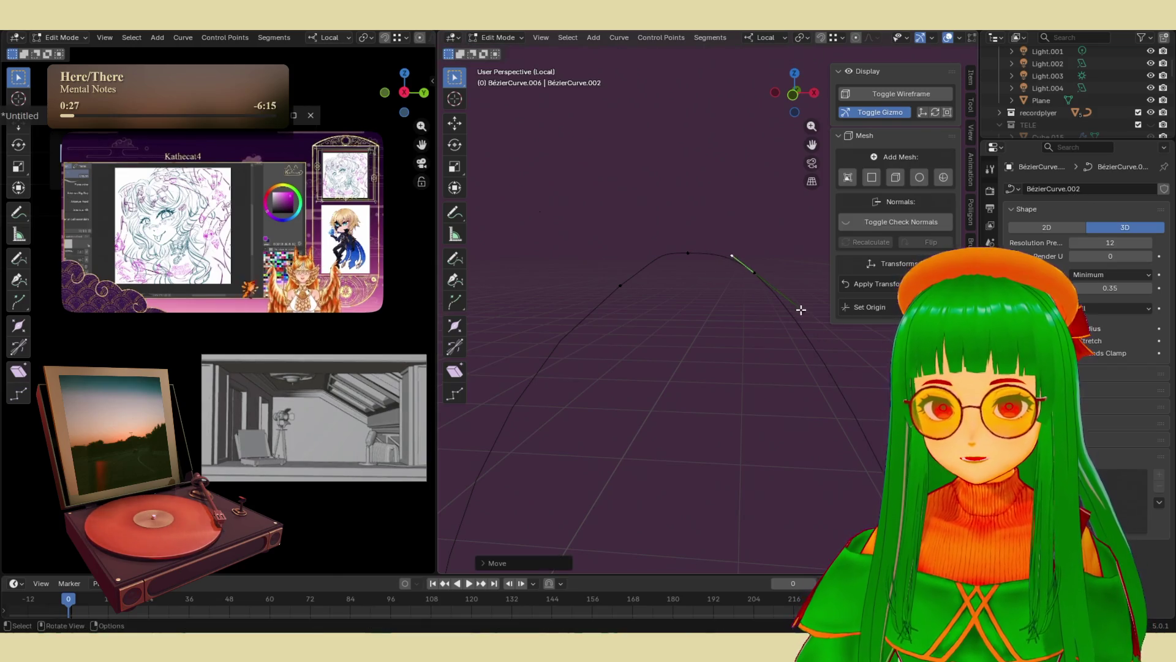
left_click_drag(803, 309, 824, 389)
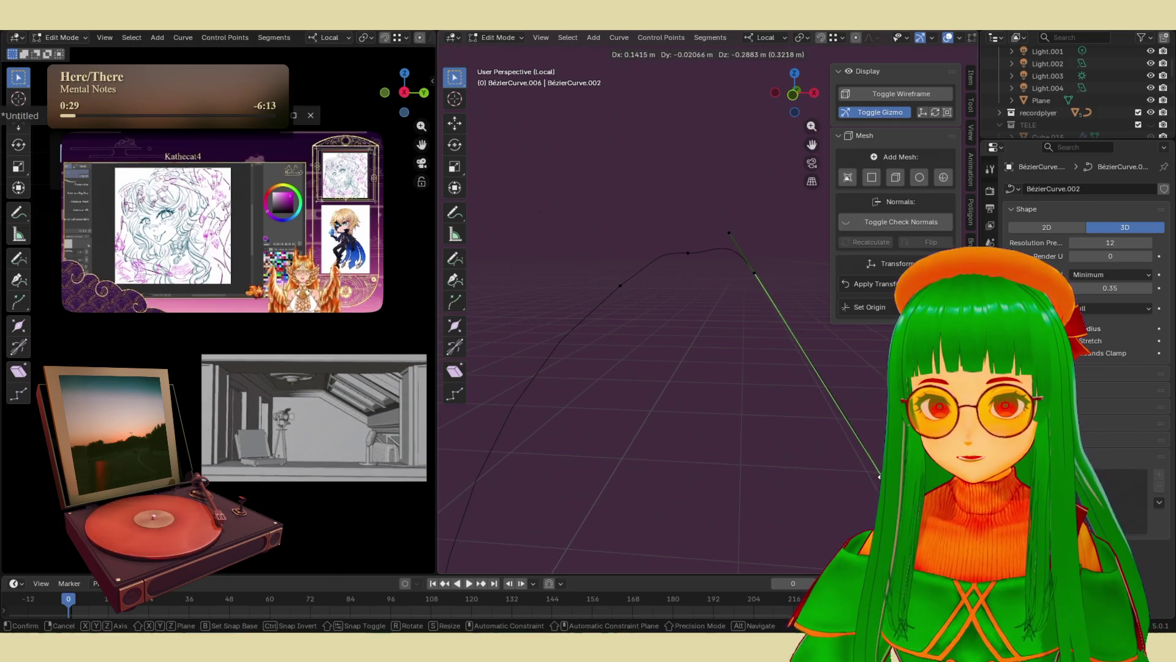
left_click_drag(879, 476, 872, 420)
left_click_drag(731, 244, 740, 251)
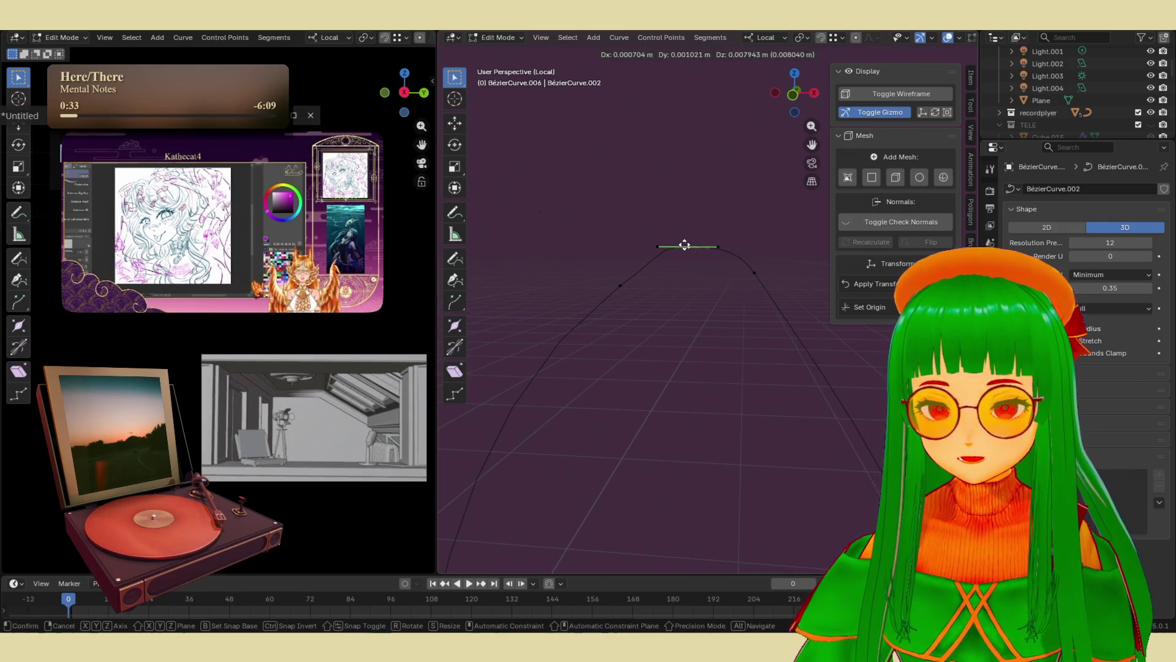
left_click(657, 279)
left_click_drag(659, 255, 663, 255)
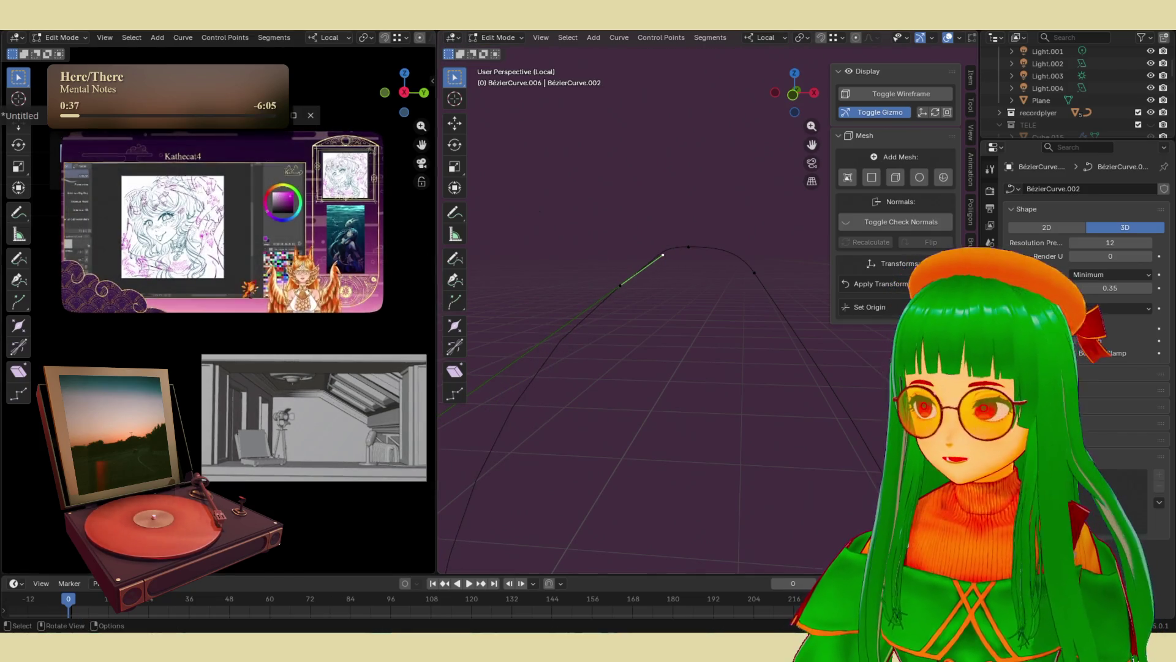
mouse_move(624, 336)
middle_mouse_down()
mouse_move(696, 288)
mouse_move(620, 360)
mouse_move(637, 343)
middle_mouse_up()
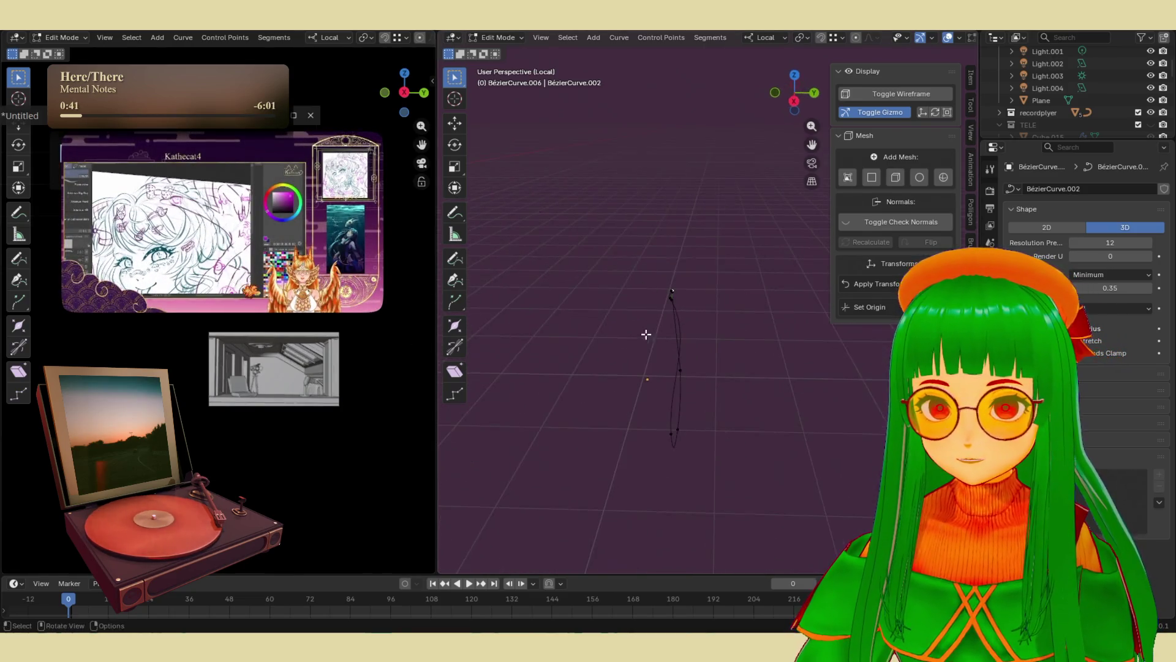
- Scale all curve points along local Y, return to Object Mode and exit Local view
left_click_drag(593, 223, 832, 551)
key("s")
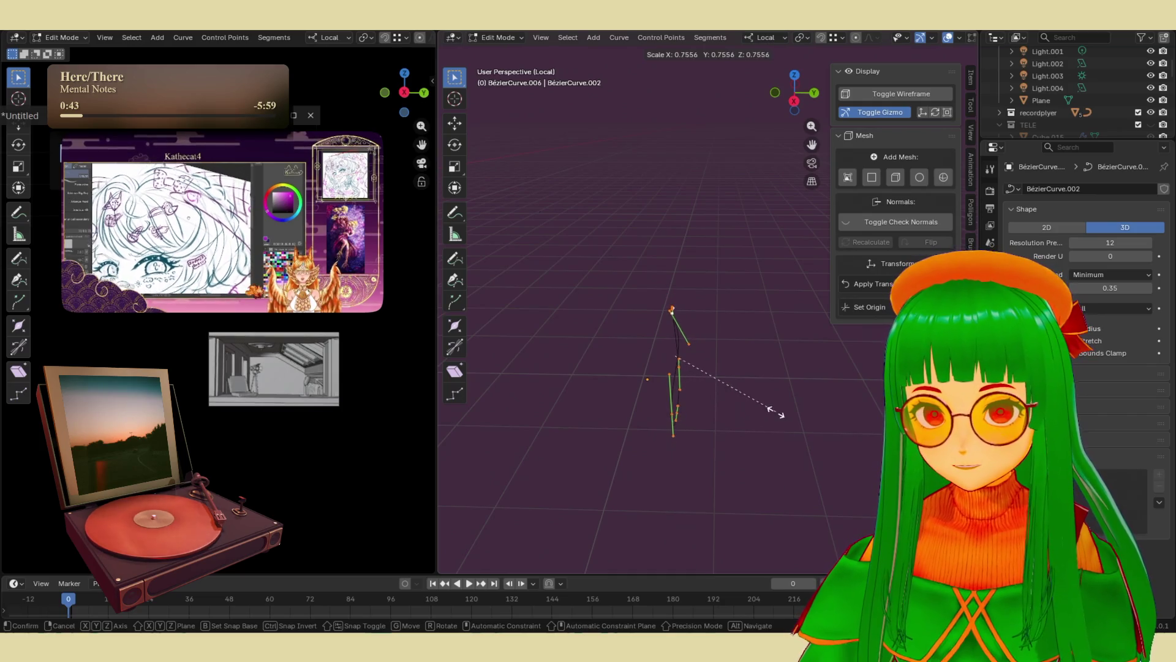
key("y")
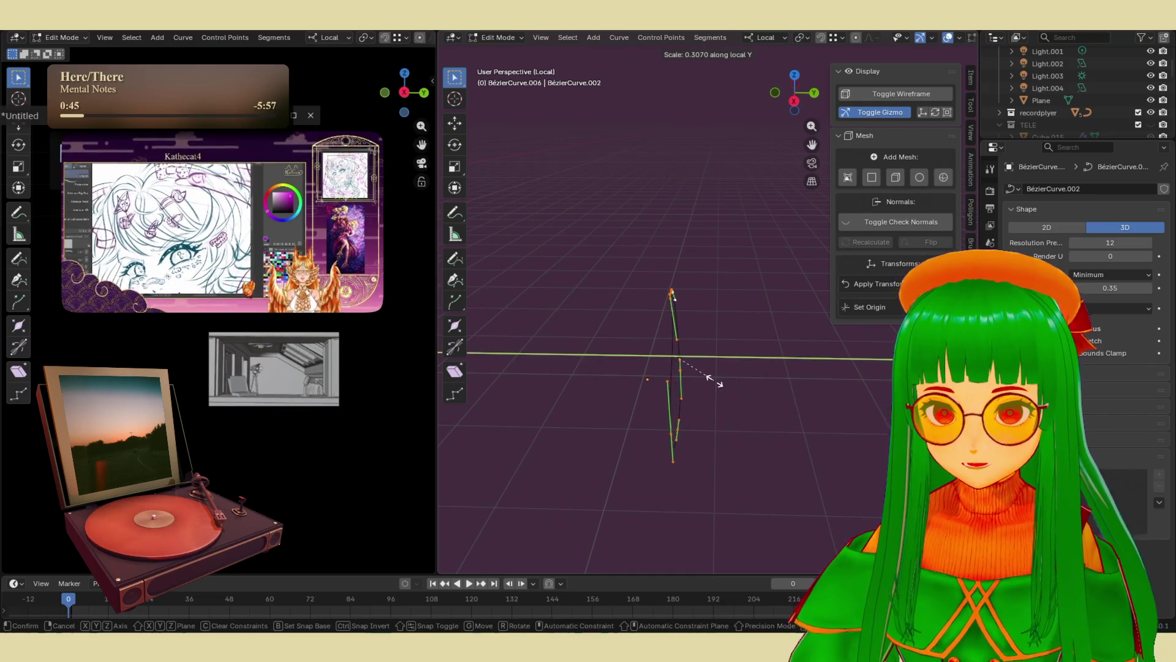
type("0")
key("Return")
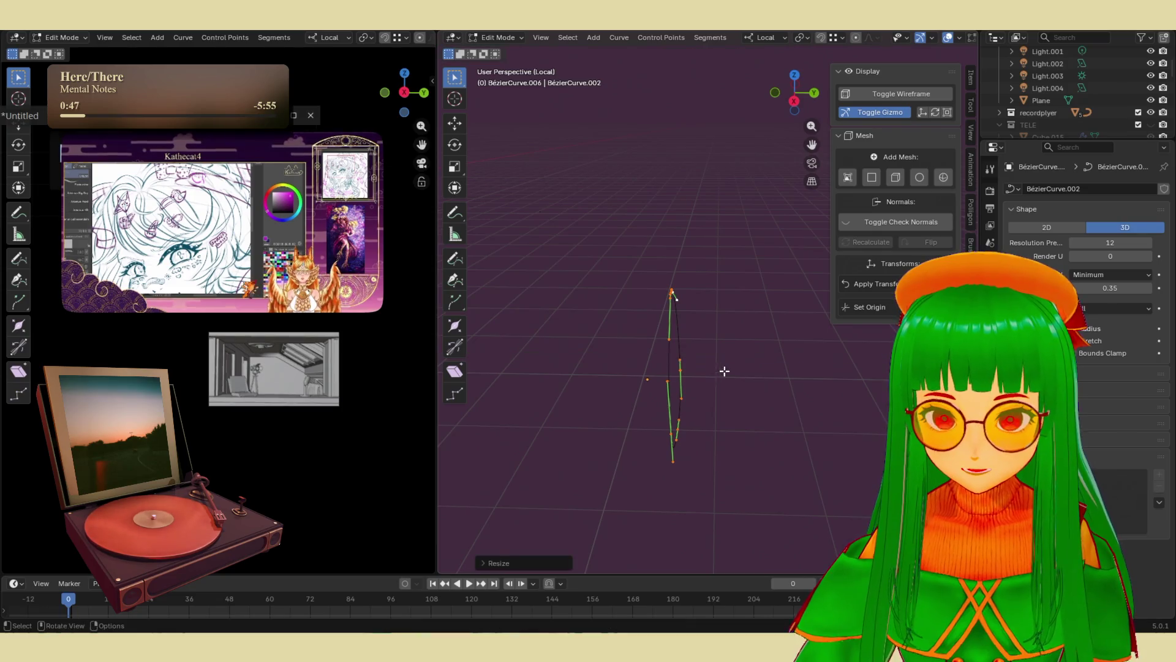
mouse_move(713, 380)
middle_mouse_down()
mouse_move(689, 365)
mouse_move(749, 337)
mouse_move(742, 304)
mouse_move(758, 300)
mouse_move(786, 336)
mouse_move(712, 276)
mouse_move(766, 310)
mouse_move(785, 361)
middle_mouse_up()
key("Tab")
key("KP_Divide")
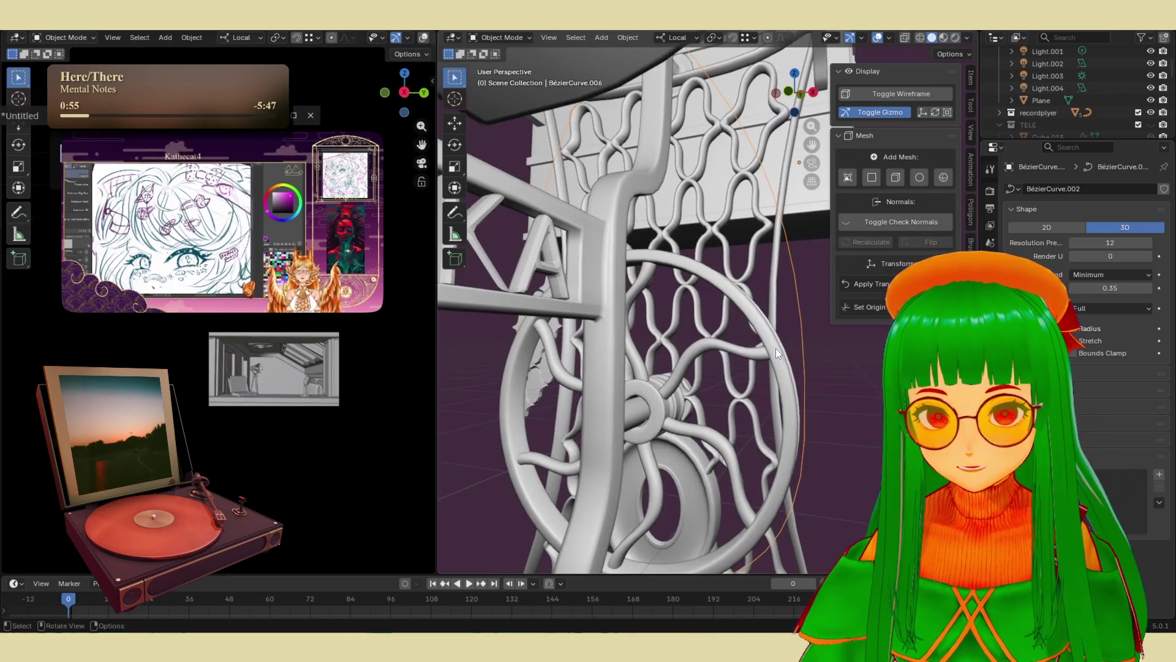
- Raise a curve point along Z and reposition points and a handle near the top of the leg
key("Tab")
middle_click_drag(805, 436, 766, 438)
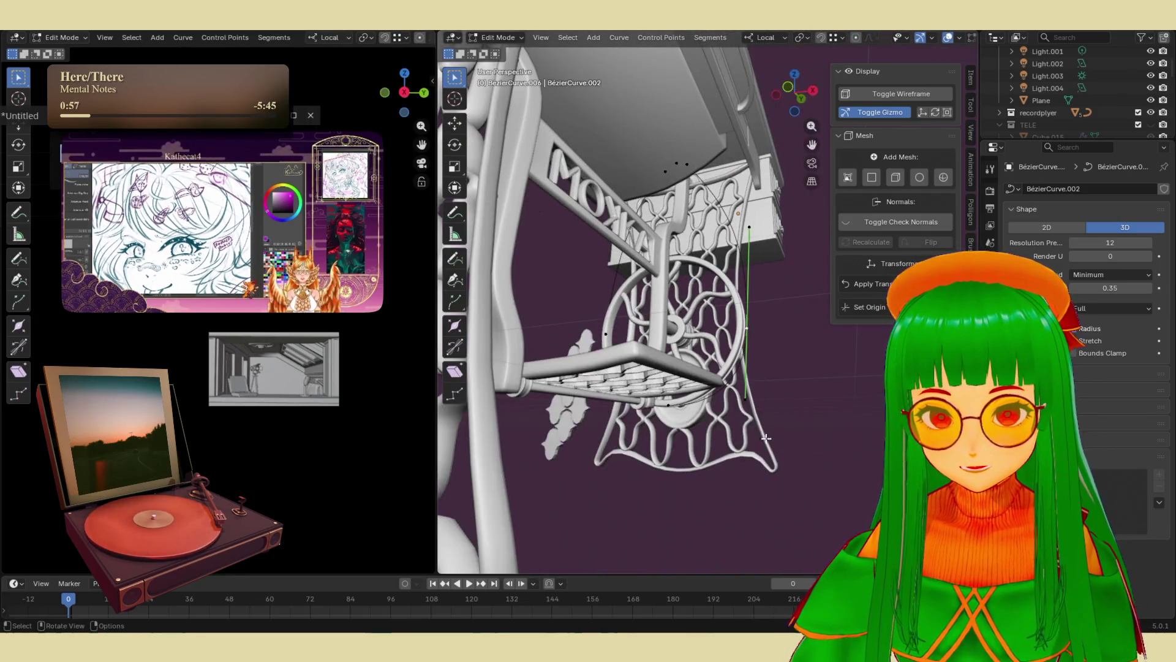
key("g")
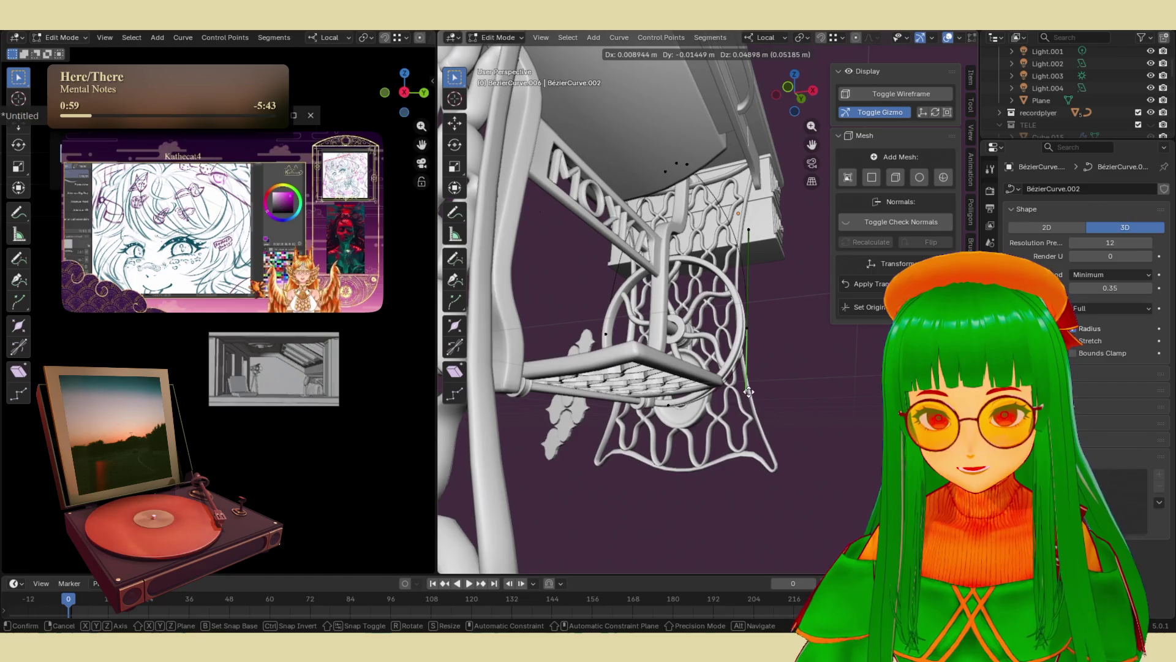
key("z")
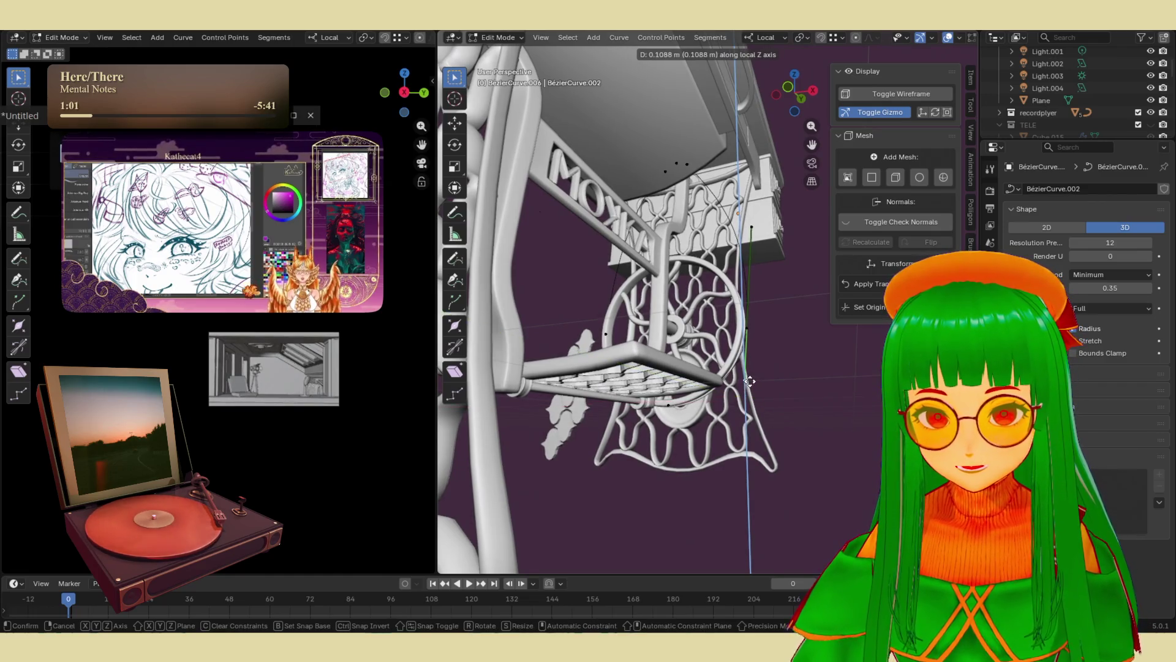
left_click(748, 389)
mouse_move(748, 389)
middle_mouse_down()
mouse_move(717, 408)
mouse_move(672, 379)
middle_mouse_up()
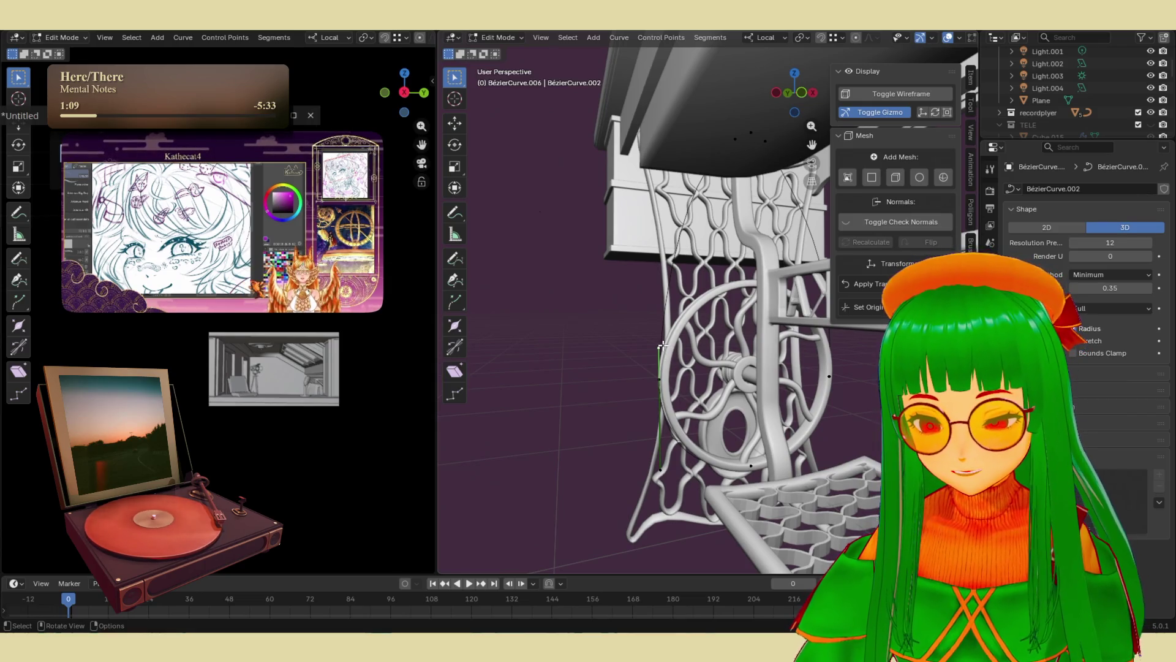
key("g")
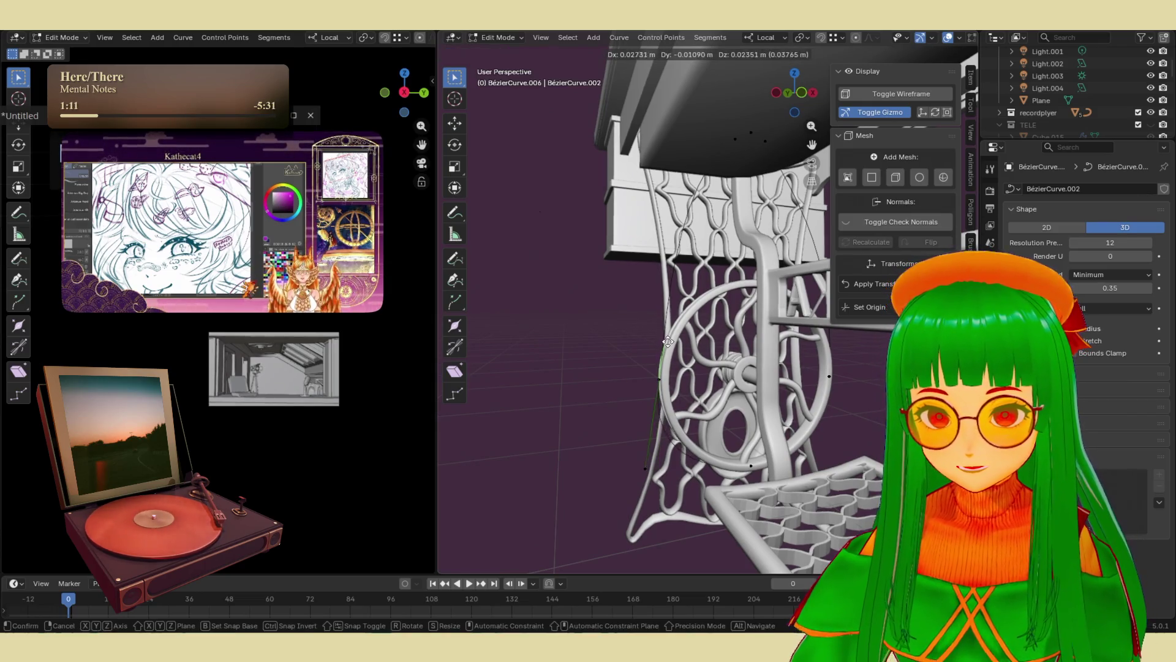
left_click(657, 343)
mouse_move(658, 343)
middle_mouse_down()
mouse_move(696, 249)
mouse_move(543, 203)
middle_mouse_up()
scroll(688, 263, "up", 5)
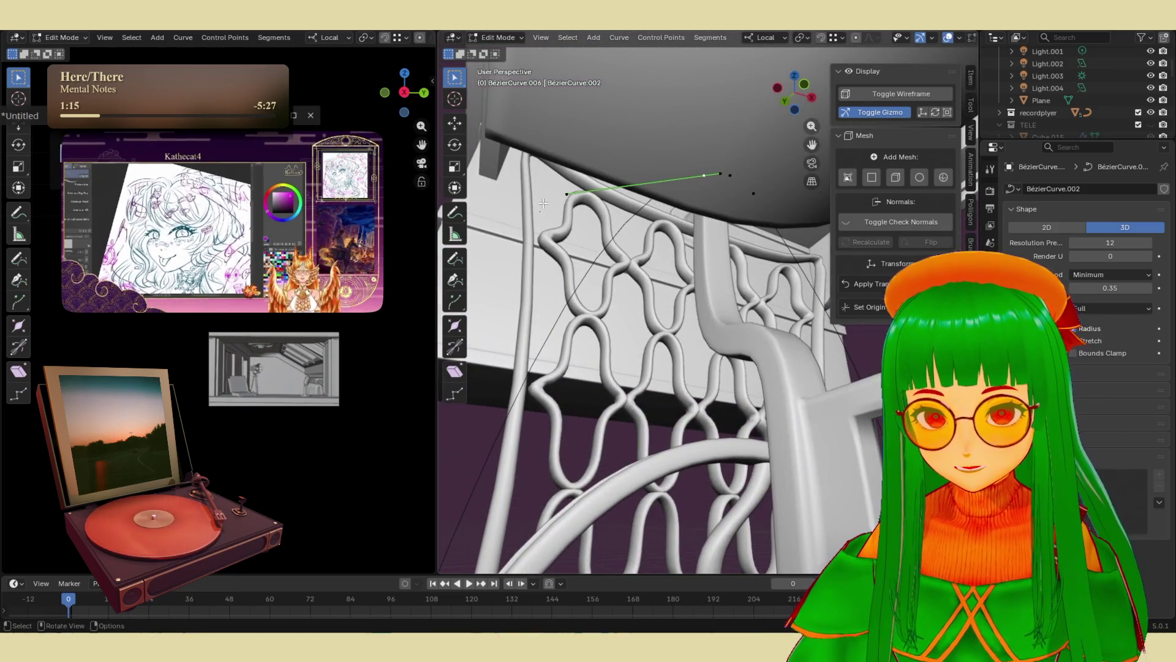
key("g")
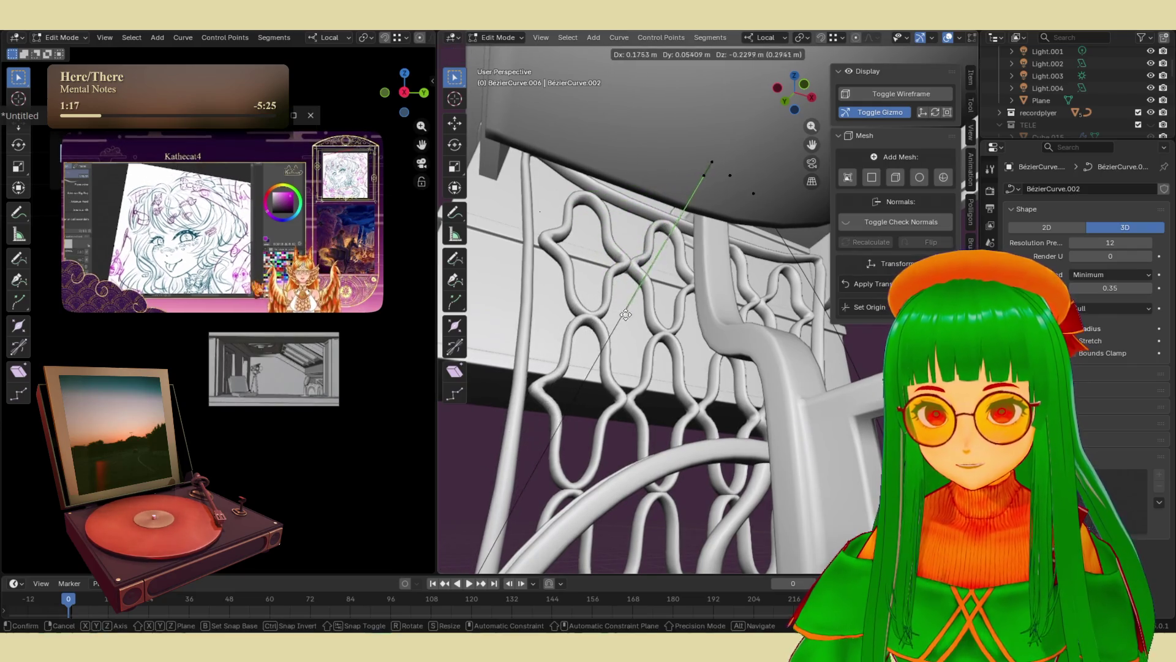
left_click(631, 321)
mouse_move(631, 321)
middle_mouse_down()
mouse_move(599, 394)
mouse_move(643, 307)
middle_mouse_up()
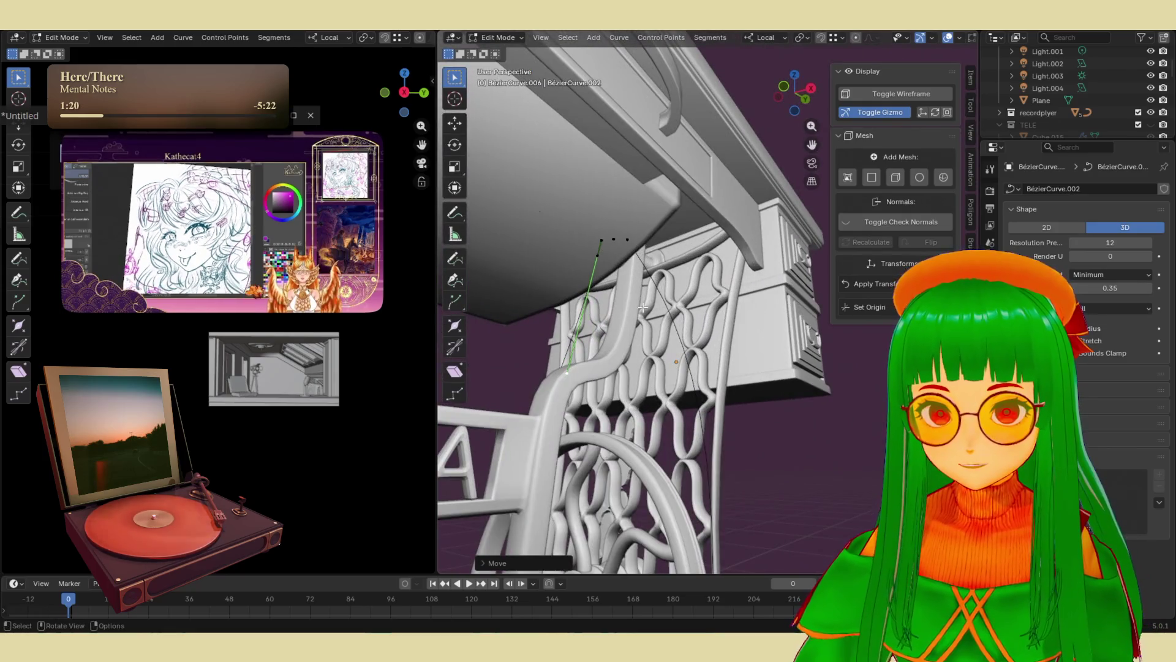
- Move the curve's points along the MOKKA leg so the belt reaches the flywheel
left_click(629, 239)
key("g")
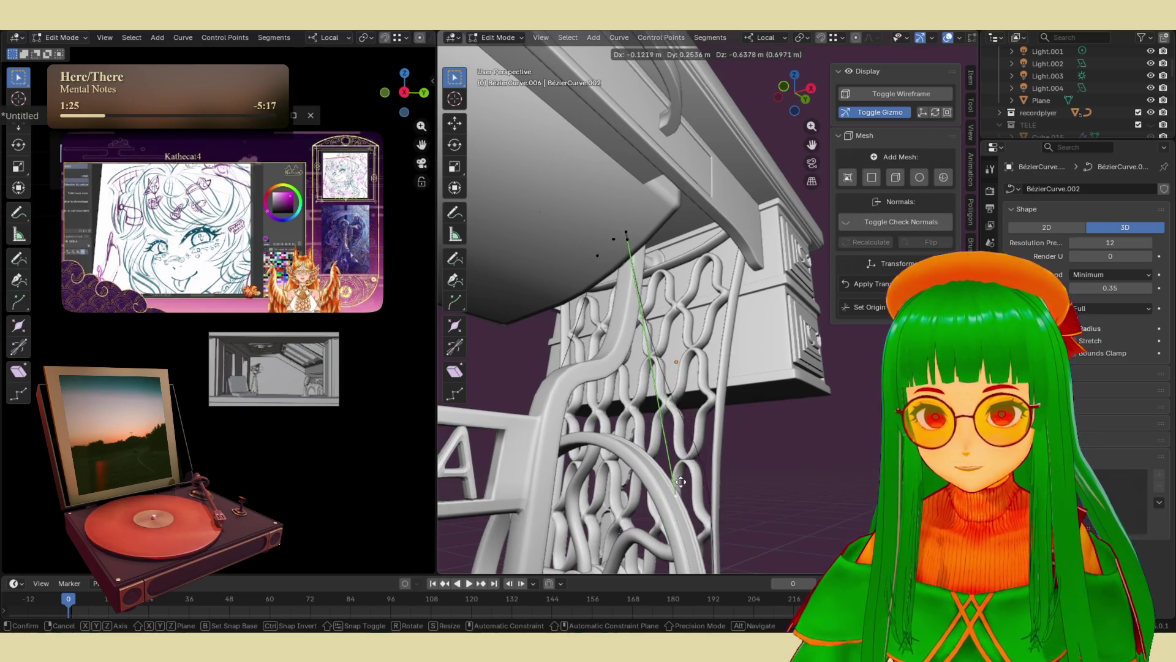
key("Escape")
middle_click_drag(698, 502, 725, 403)
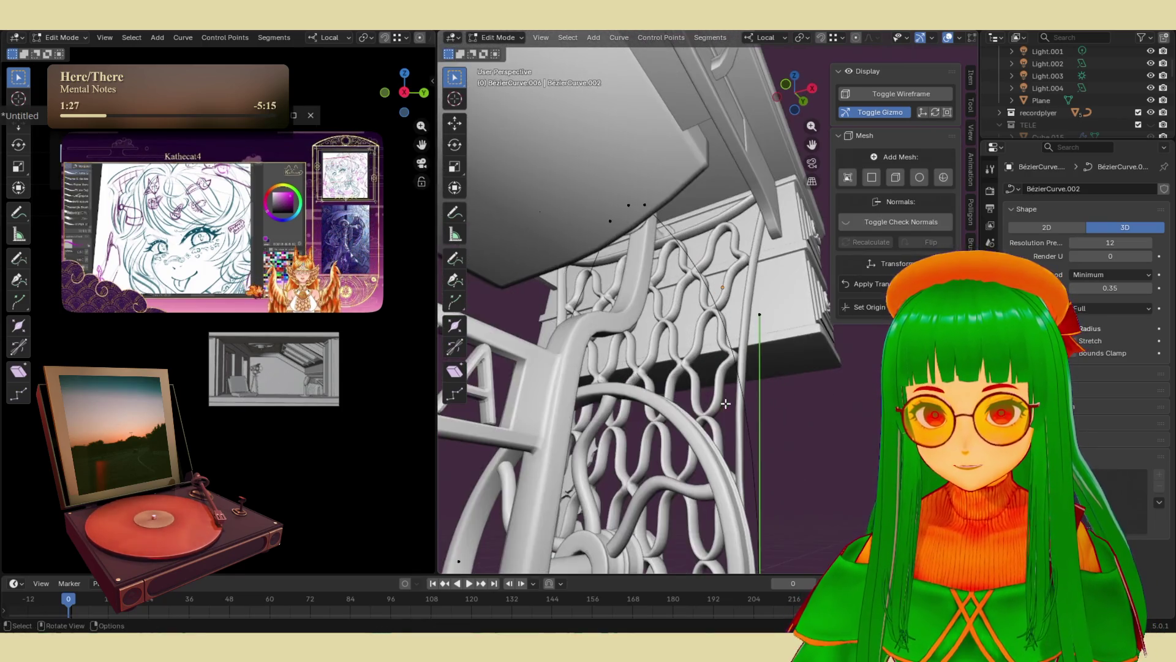
scroll(760, 311, "down", 2)
key("g")
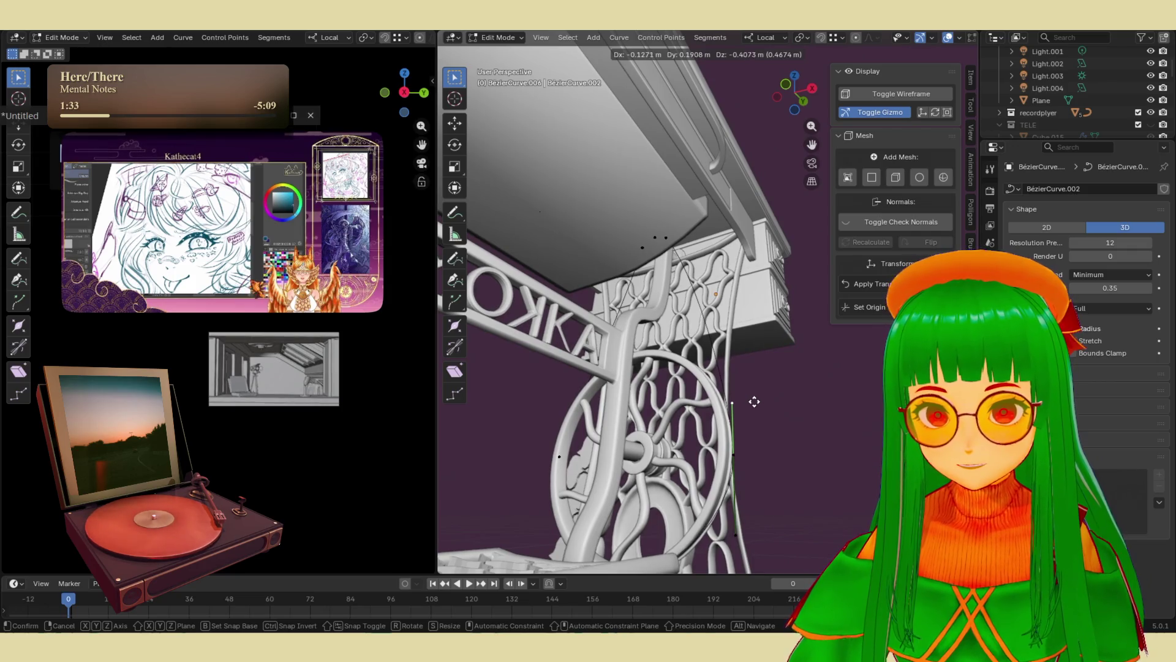
left_click(754, 401)
middle_click_drag(754, 401, 682, 382)
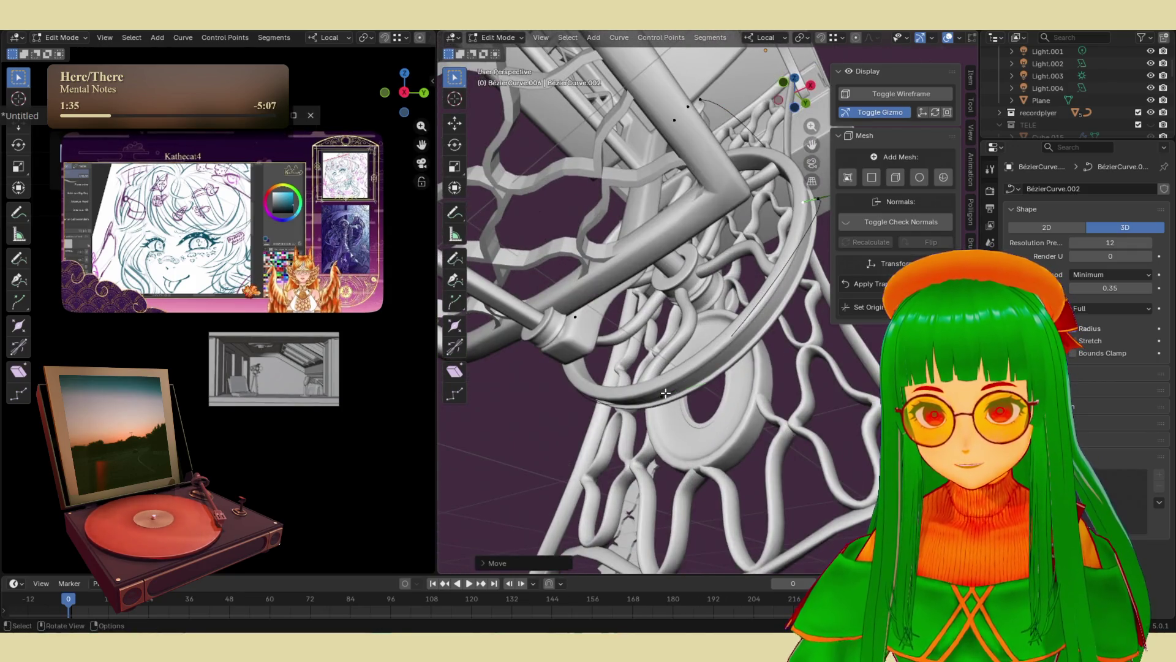
key("g")
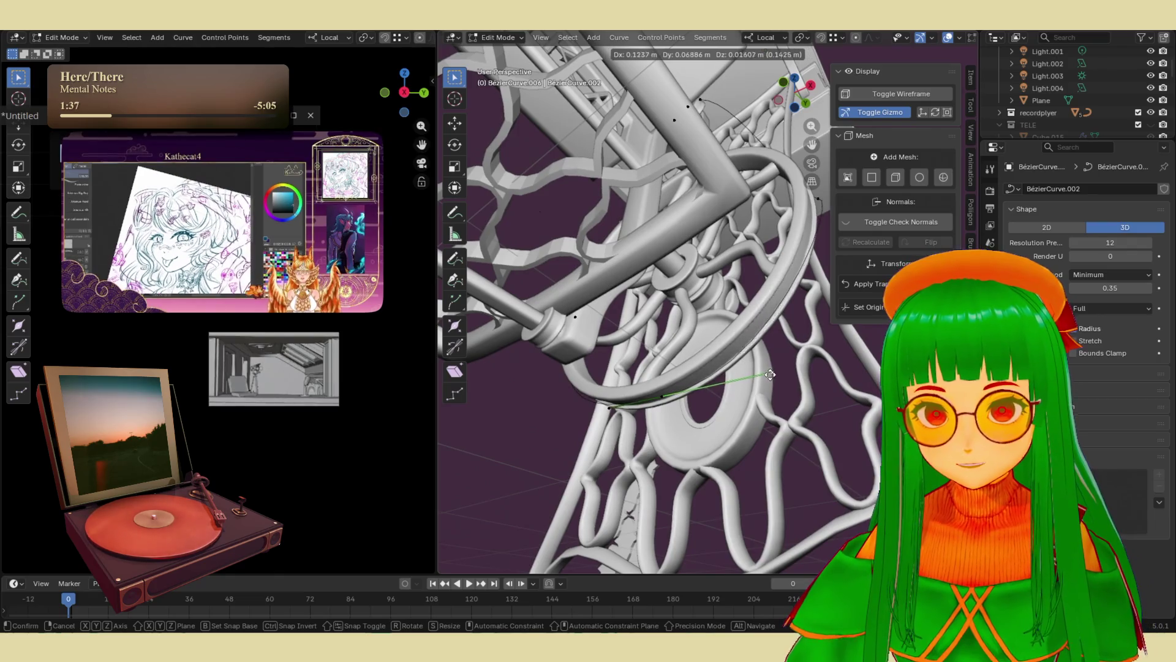
left_click(763, 372)
mouse_move(763, 372)
middle_mouse_down()
mouse_move(632, 435)
mouse_move(603, 422)
middle_mouse_up()
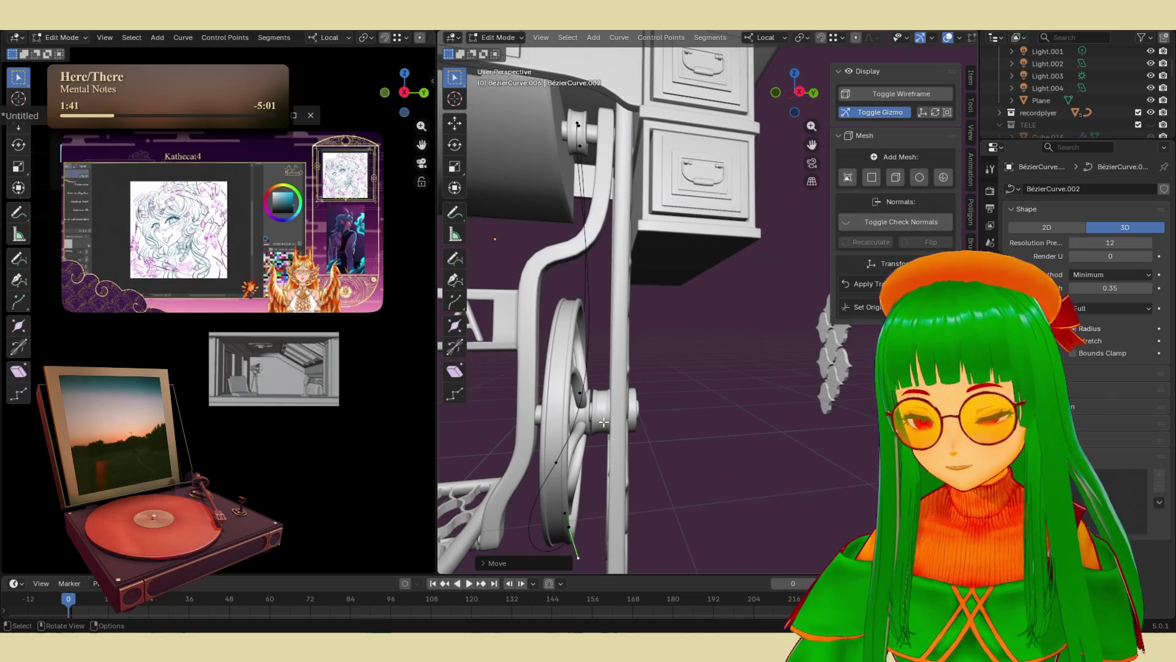
- Flatten the selected curve points to 0 along local Y and return to Object Mode
key("s")
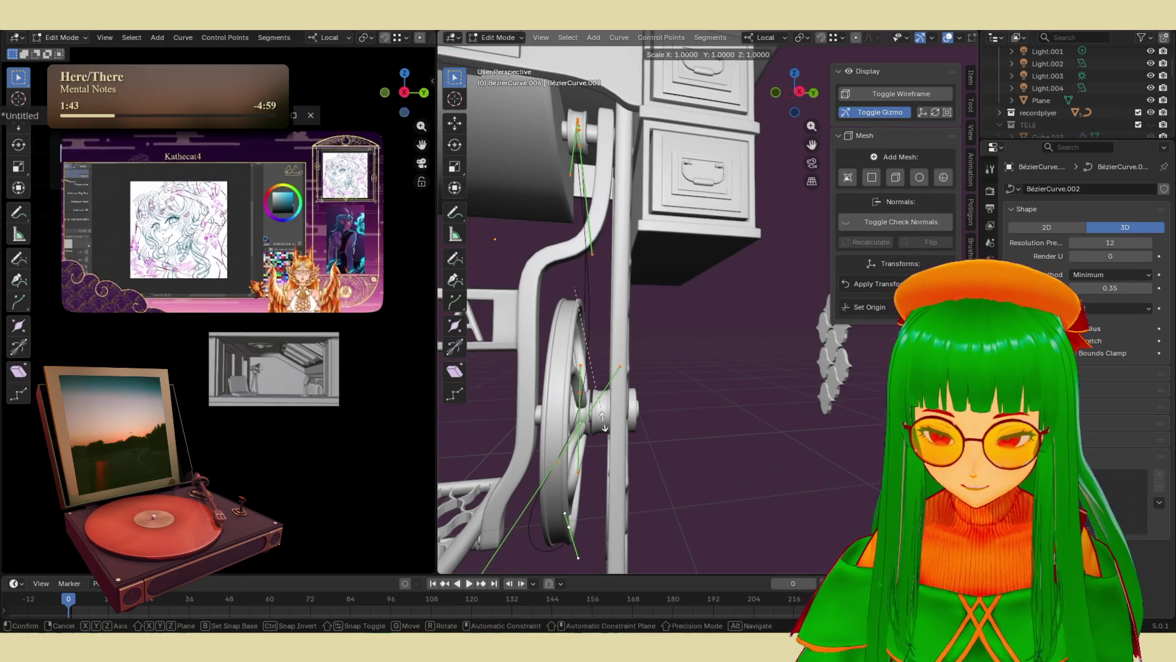
type("y")
type("0")
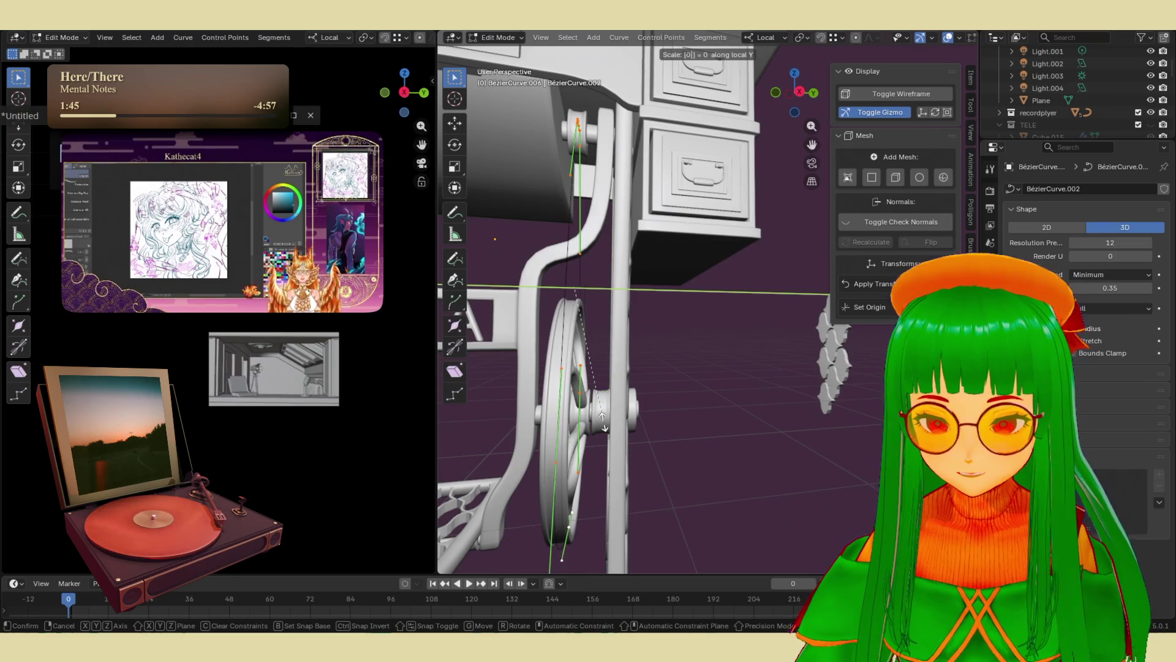
key("Return")
key("Tab")
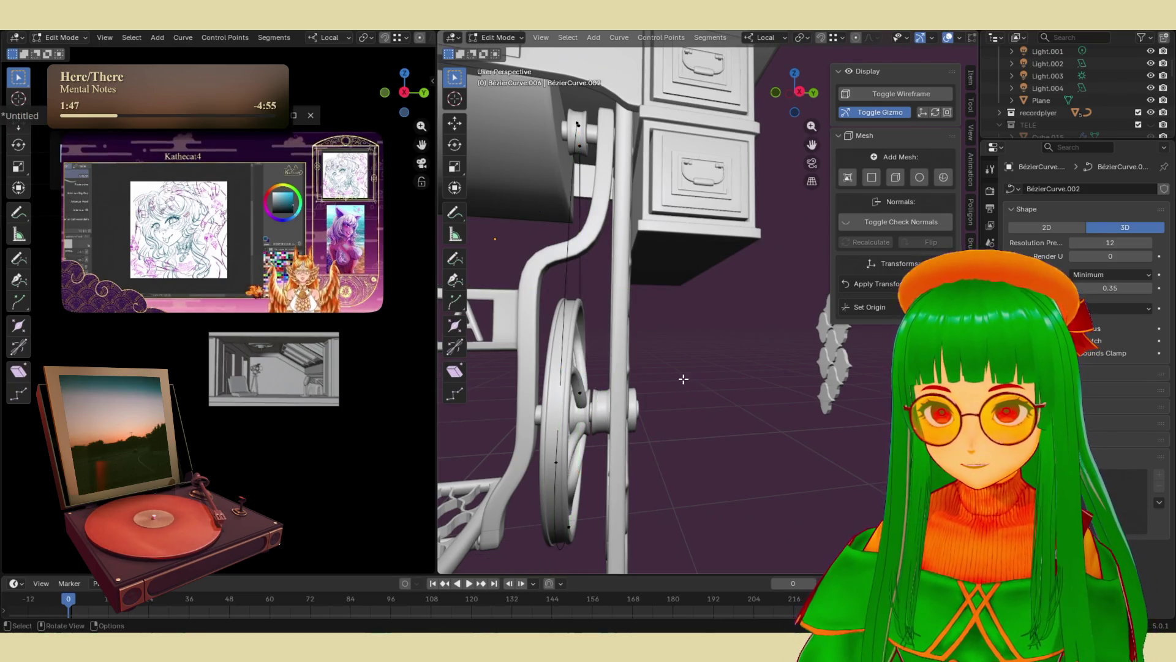
mouse_move(680, 395)
middle_mouse_down()
mouse_move(601, 323)
mouse_move(734, 324)
middle_mouse_up()
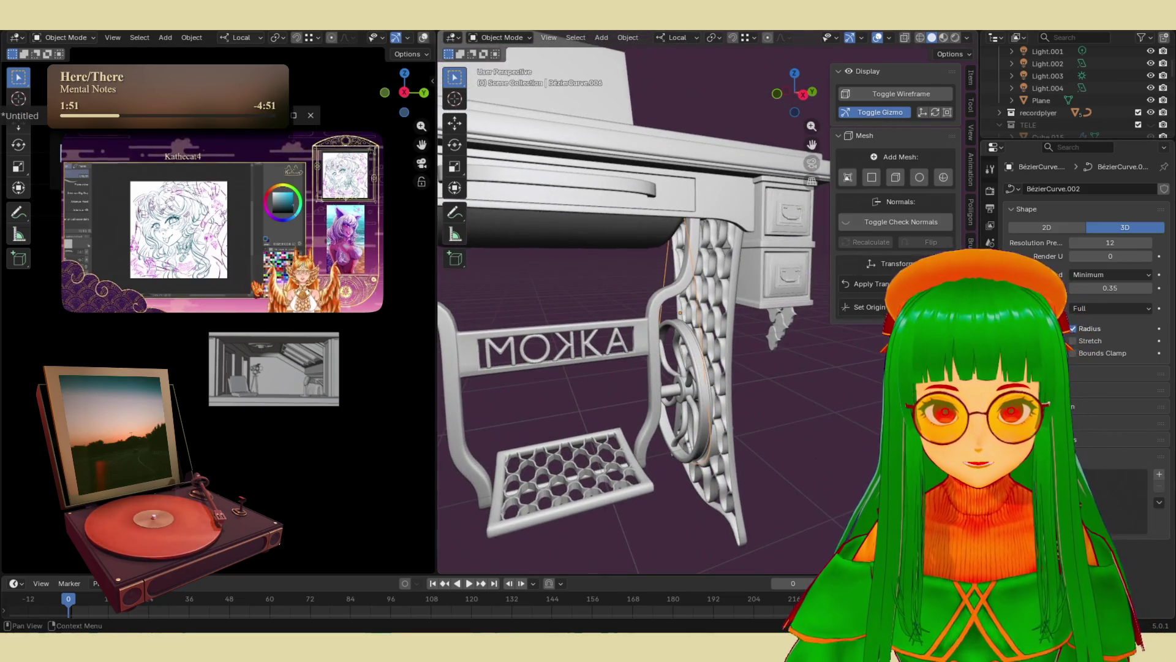
- Add a Curve to Tube modifier to the belt, with resolution 4 and scale 0.03 m
left_click(990, 168)
left_click(1057, 185)
mouse_move(1059, 190)
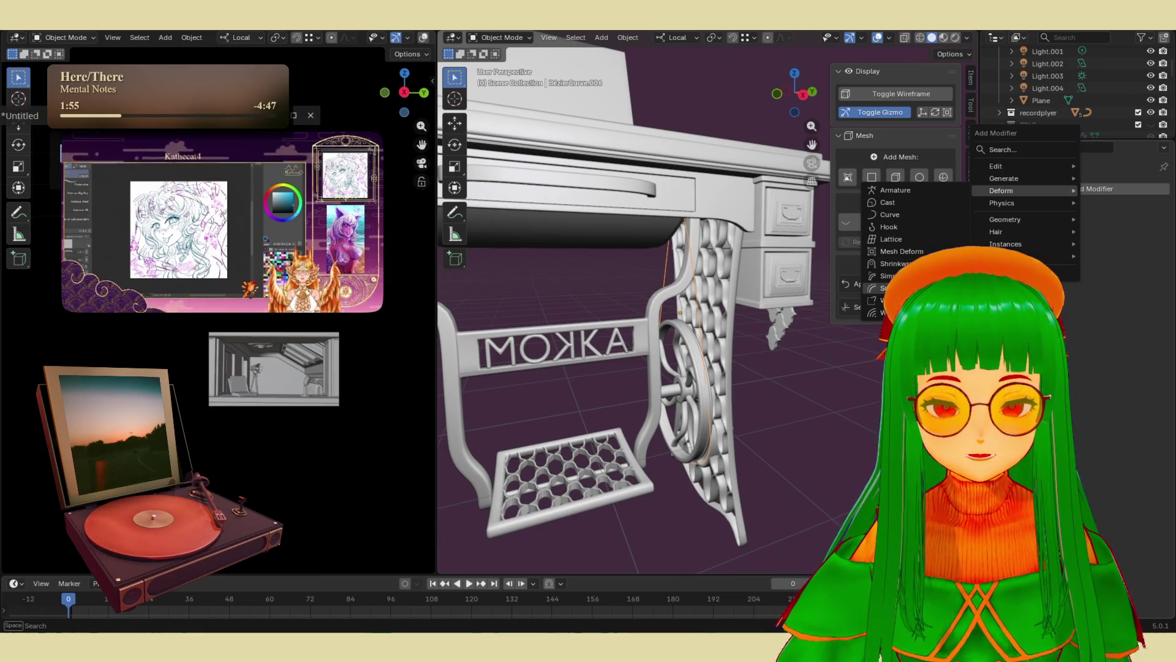
left_click(1003, 149)
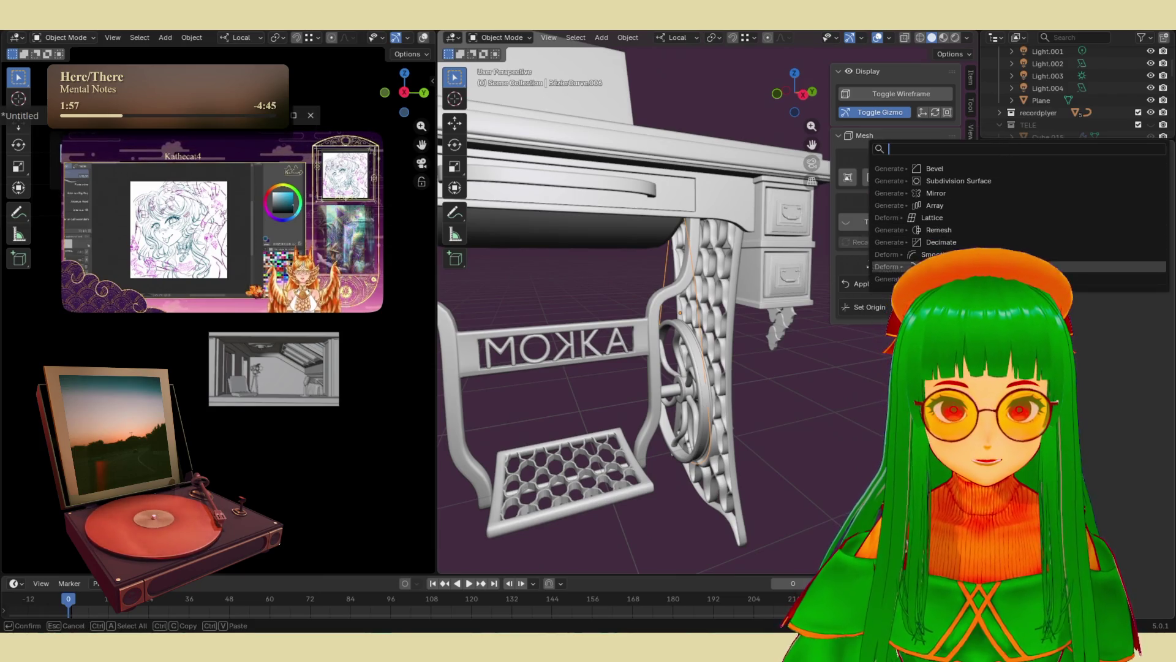
key("Escape")
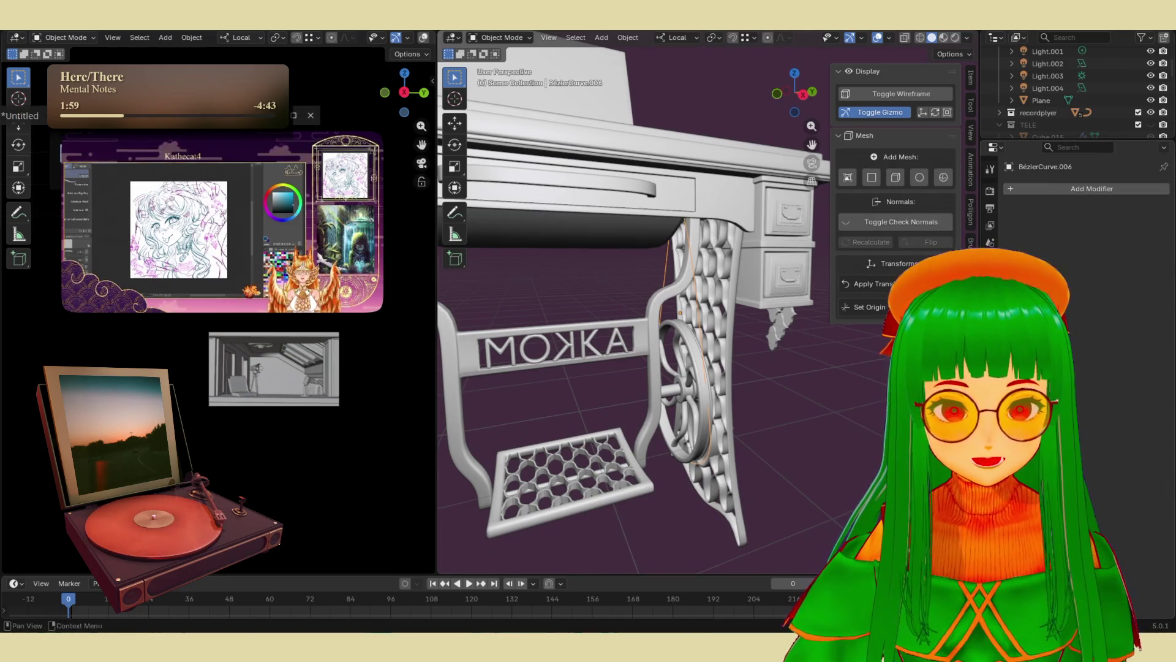
left_click(1050, 187)
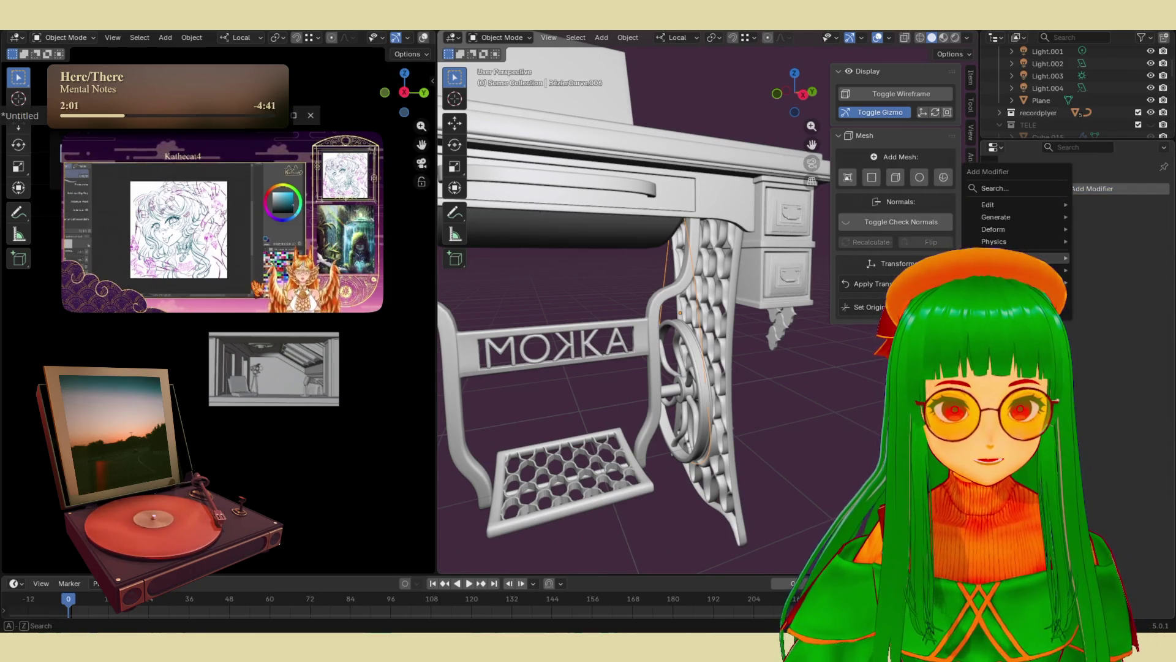
mouse_move(1017, 216)
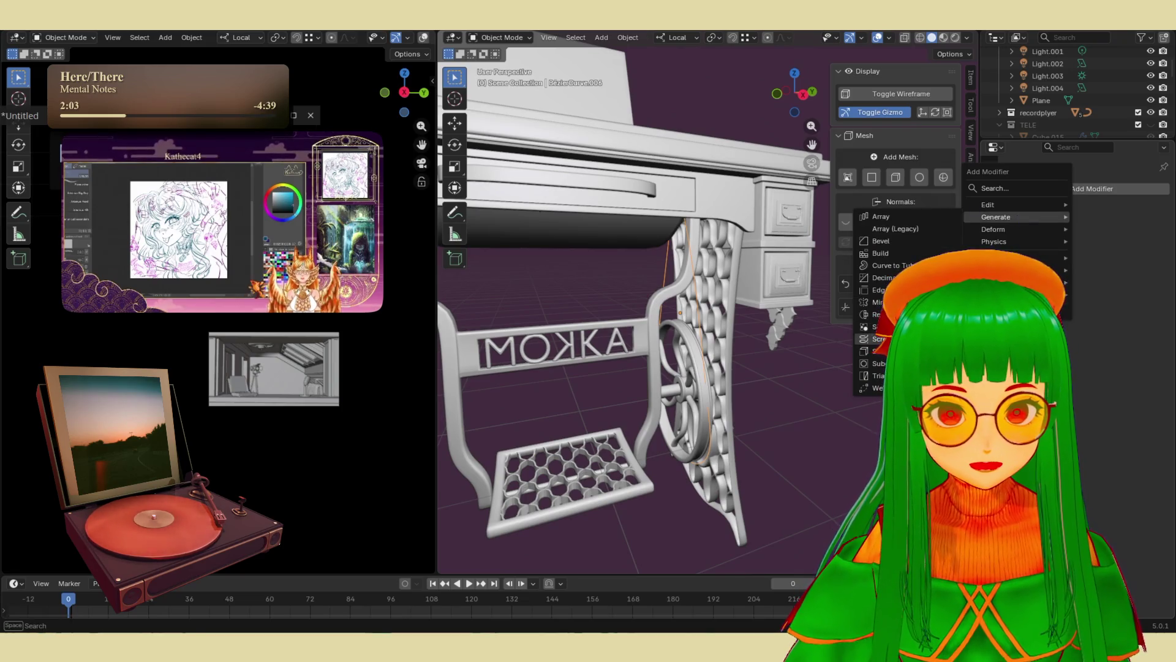
left_click(888, 265)
key("KP_Decimal")
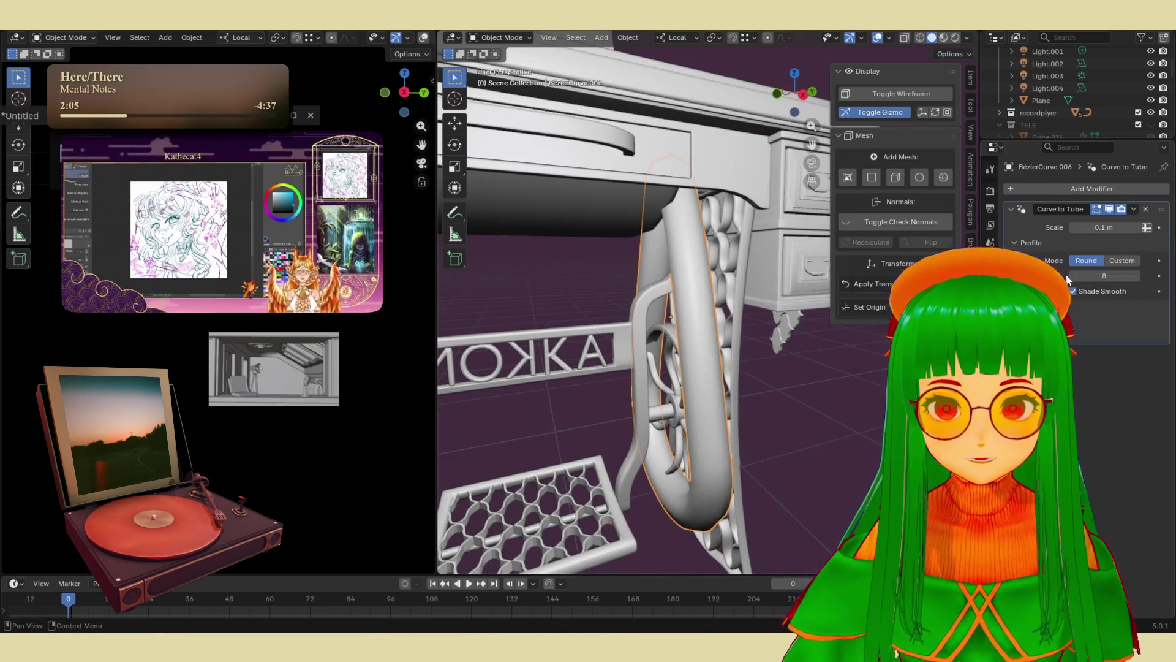
left_click_drag(1089, 275, 1066, 275)
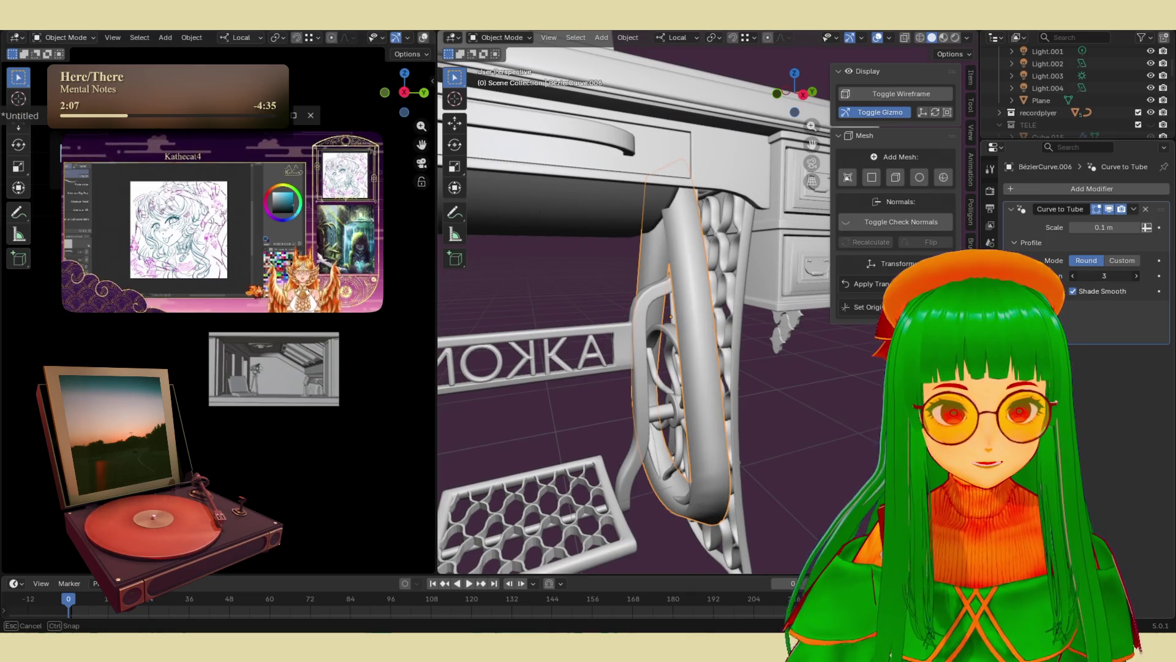
mouse_move(1102, 227)
left_mouse_down()
mouse_move(1085, 227)
mouse_move(1102, 275)
left_mouse_up()
mouse_move(870, 454)
middle_mouse_down()
mouse_move(799, 348)
mouse_move(781, 376)
mouse_move(788, 387)
middle_mouse_up()
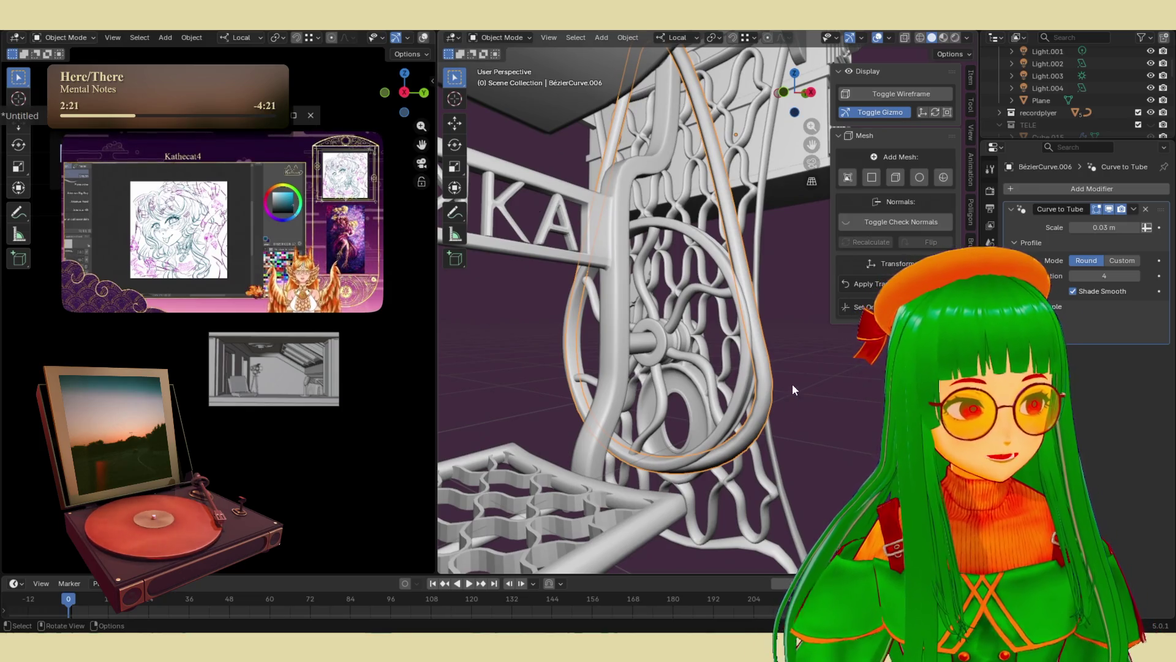
- Move a belt curve point and thin the tube scale to 0.018 m
key("Tab")
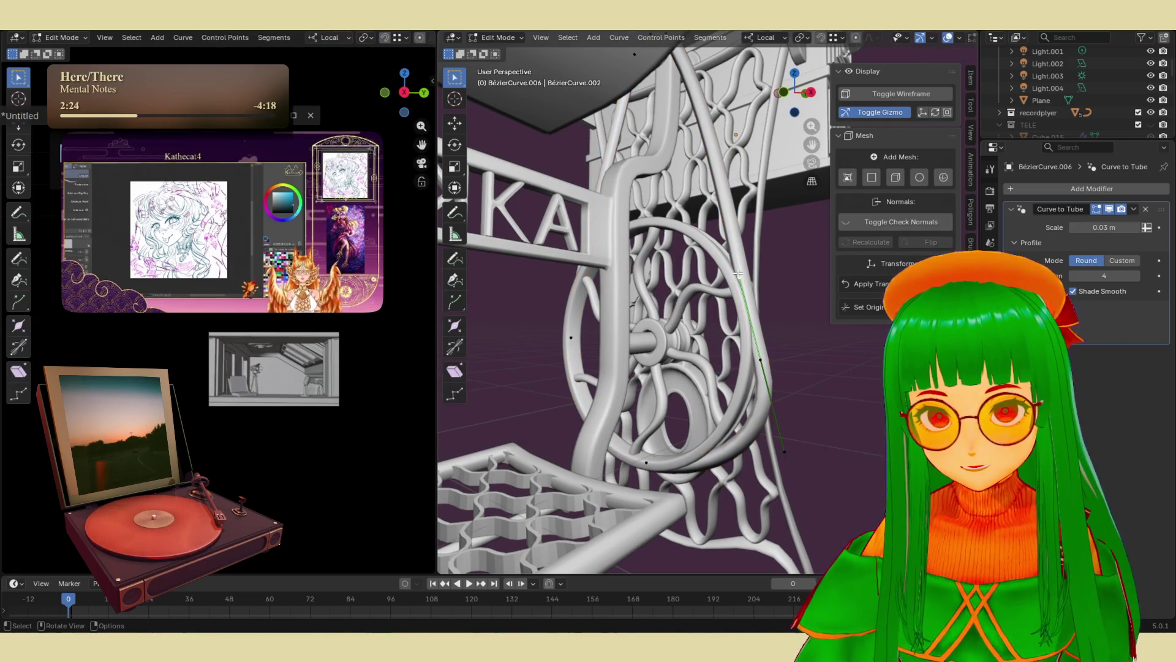
key("g")
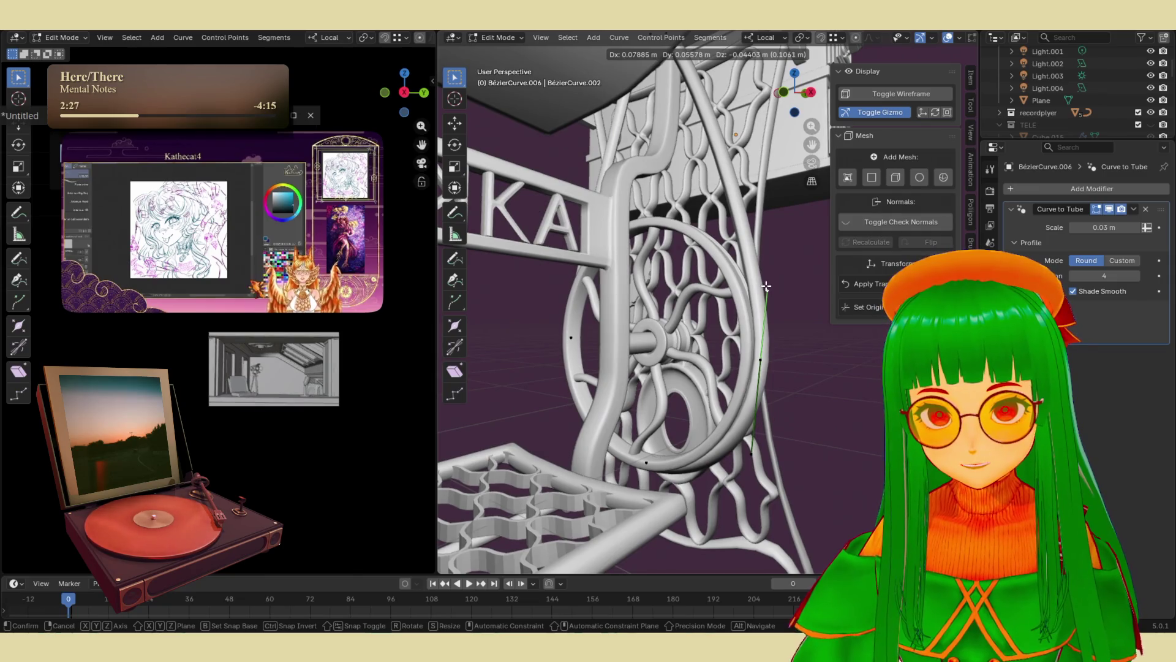
left_click(766, 286)
mouse_move(766, 286)
middle_mouse_down()
mouse_move(710, 275)
mouse_move(712, 328)
middle_mouse_up()
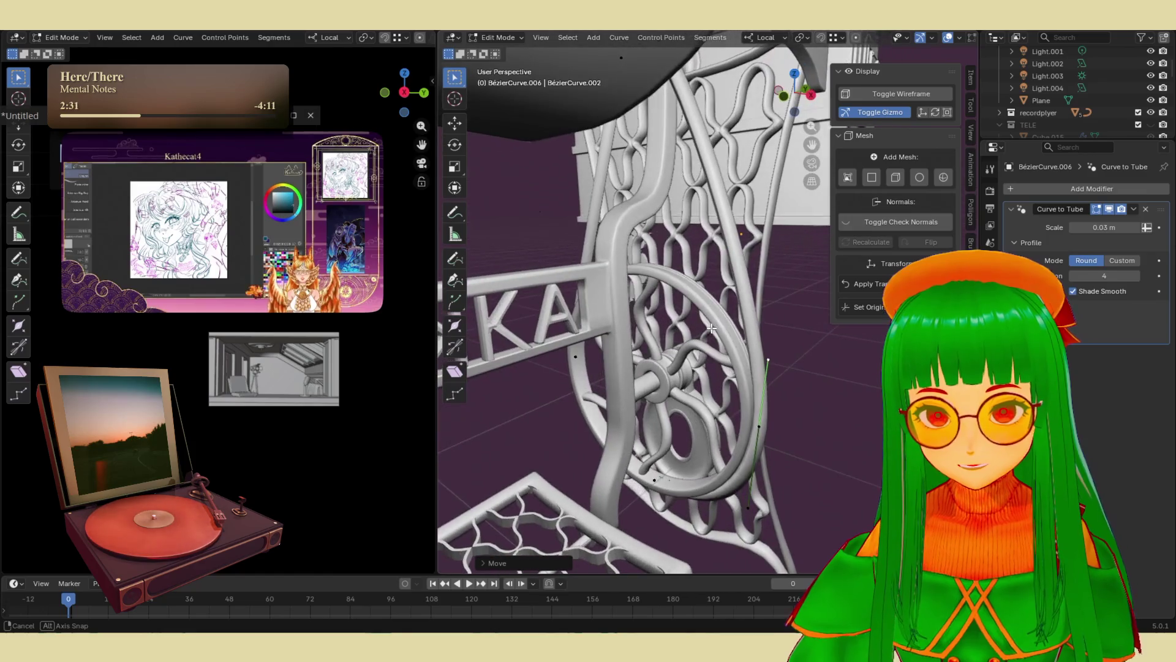
left_click_drag(1108, 227, 1097, 228)
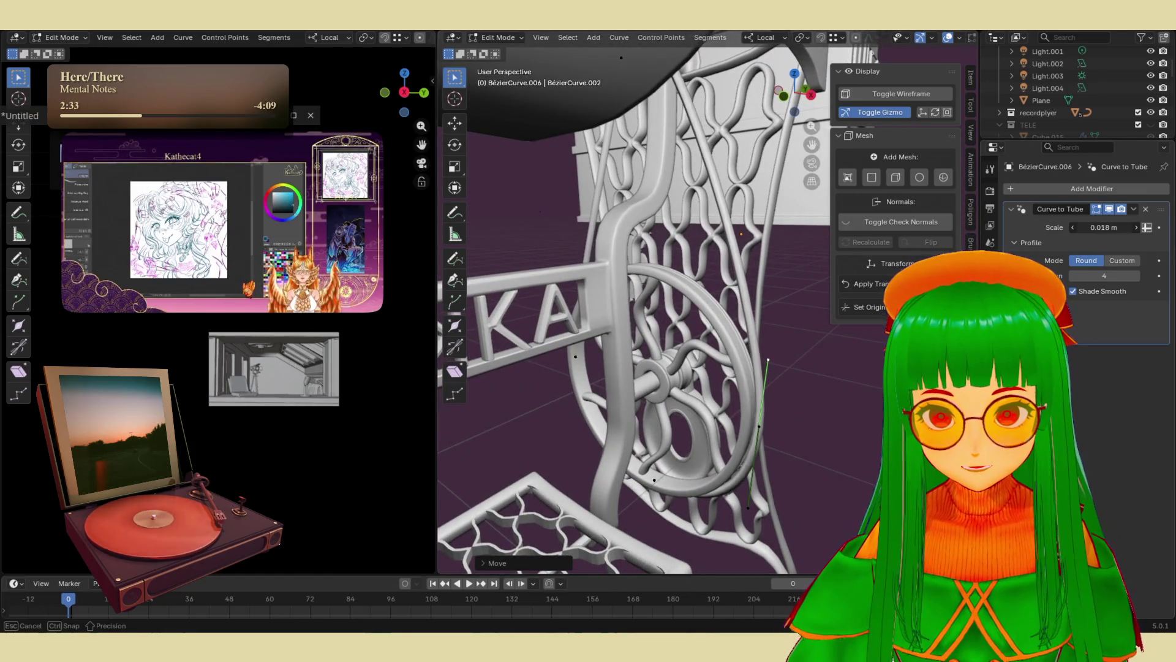
- Move and rotate belt curve parts so it runs from the flywheel under the tabletop, then exit Edit Mode
key("g")
left_click(761, 425)
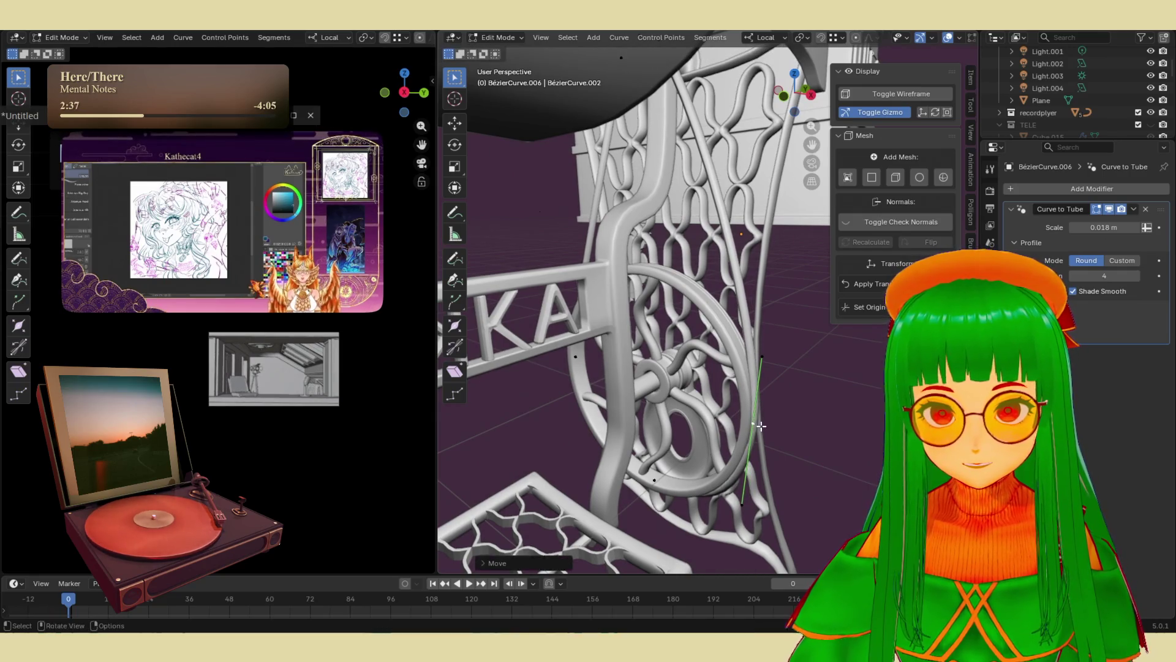
mouse_move(761, 426)
middle_mouse_down()
mouse_move(682, 398)
mouse_move(696, 388)
mouse_move(553, 291)
middle_mouse_up()
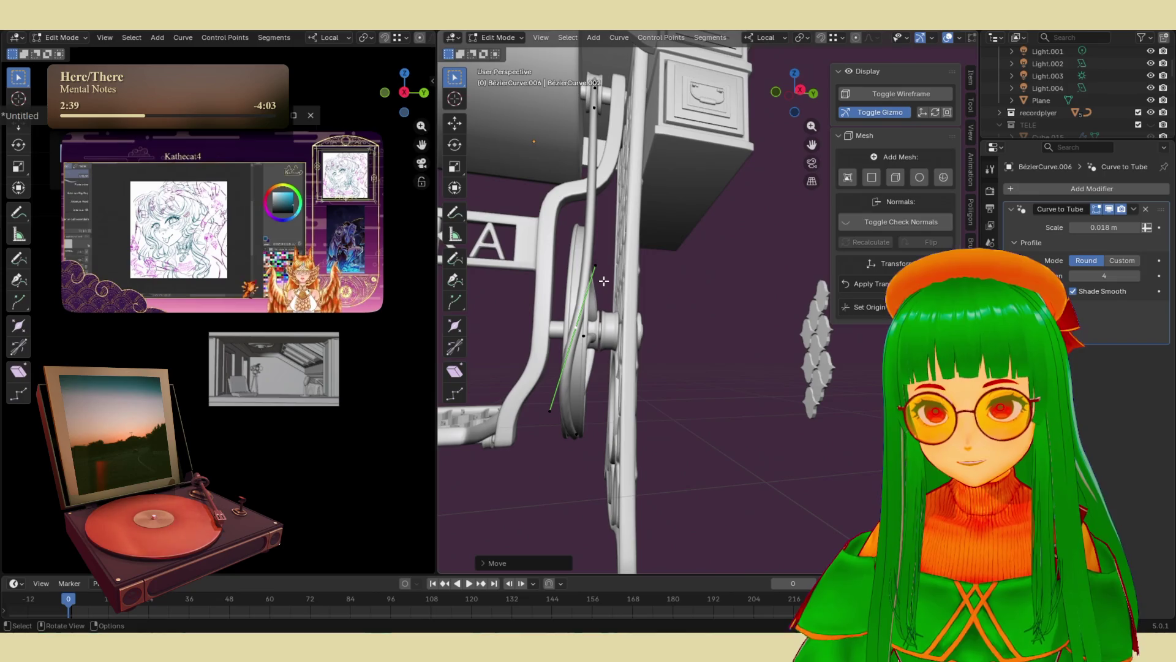
key("r")
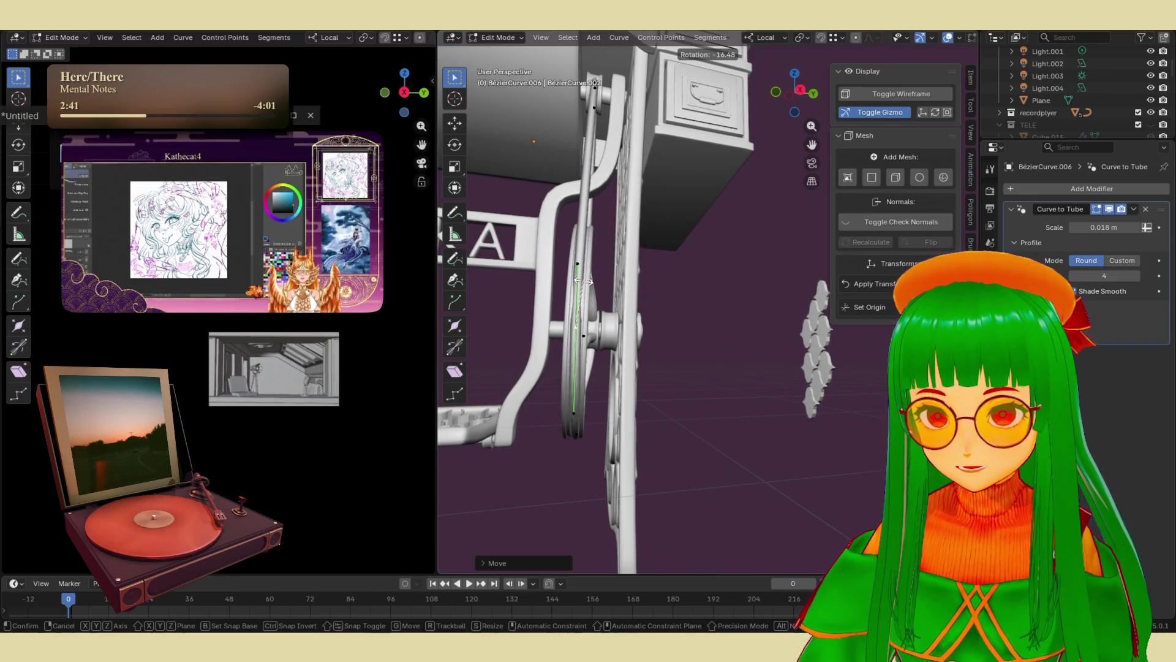
left_click(583, 281)
mouse_move(583, 282)
middle_mouse_down()
mouse_move(693, 399)
mouse_move(766, 361)
middle_mouse_up()
key("g")
left_click(767, 360)
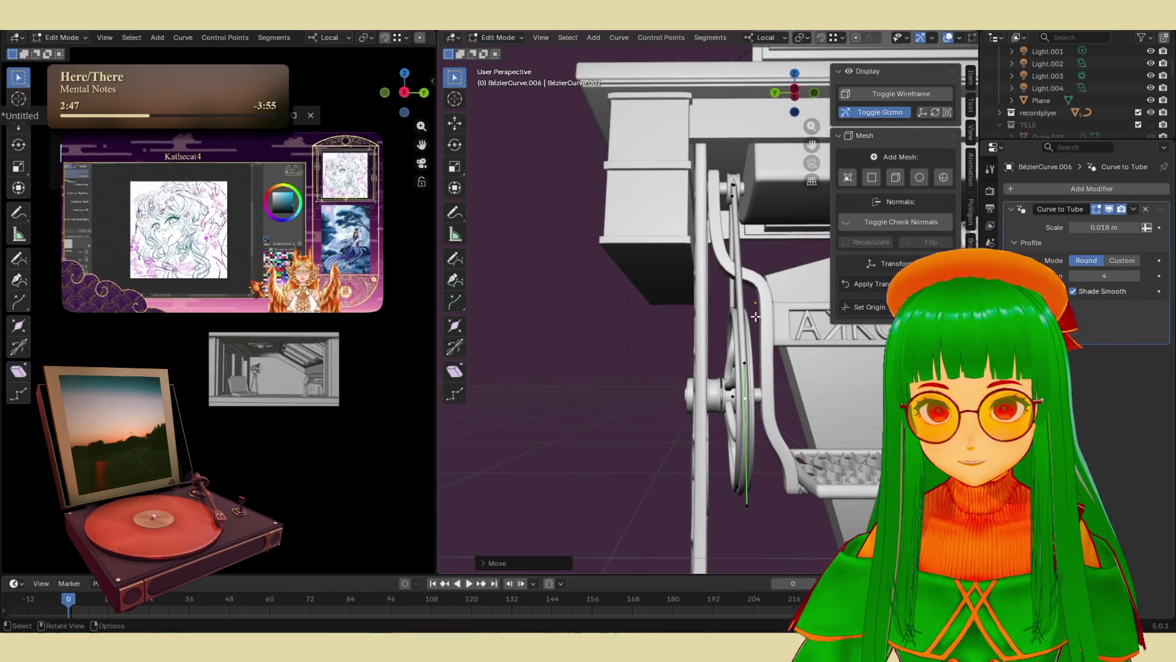
key("g")
left_click(752, 228)
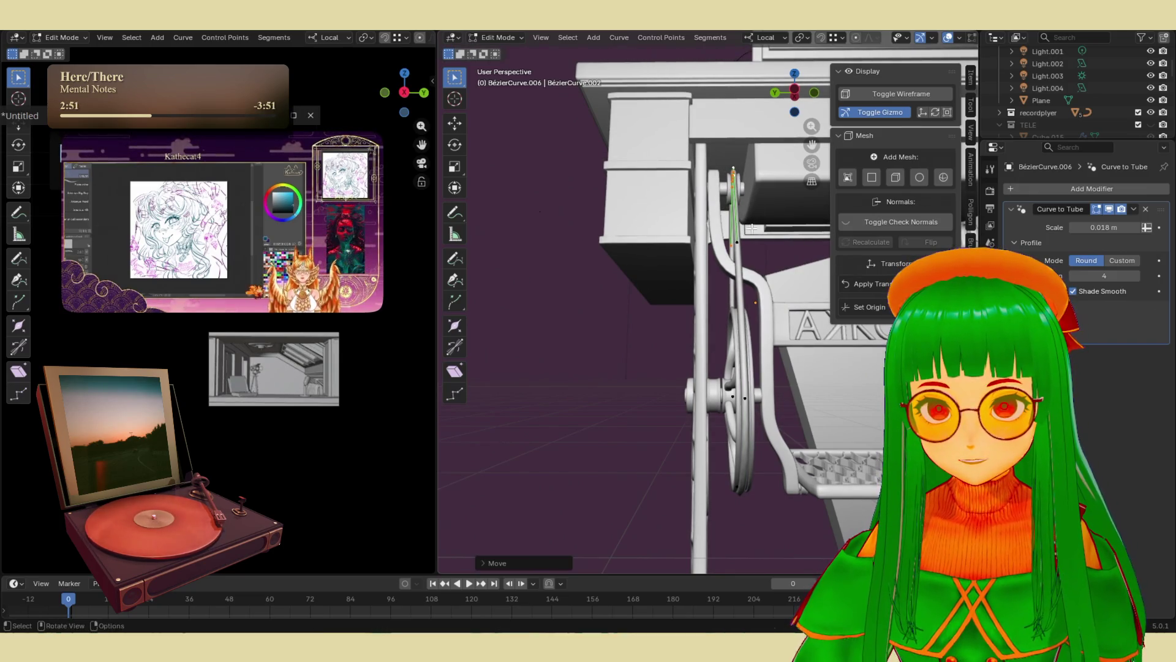
middle_click_drag(768, 286, 630, 288)
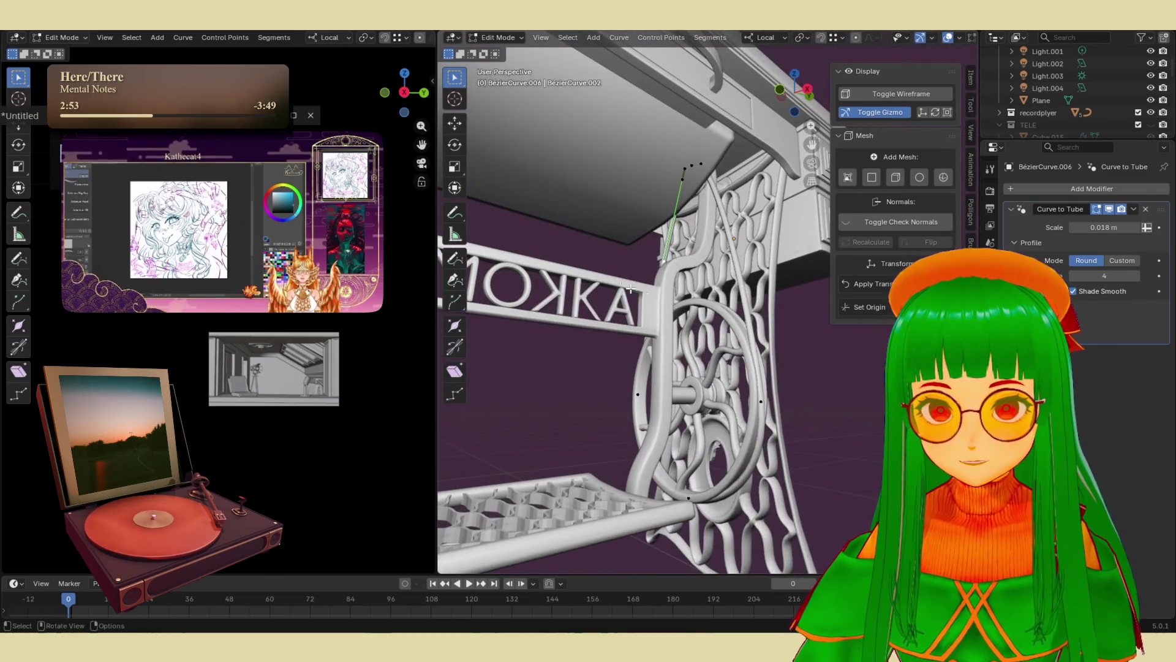
key("Tab")
left_click(729, 392)
mouse_move(729, 392)
middle_mouse_down()
mouse_move(735, 407)
mouse_move(692, 368)
middle_mouse_up()
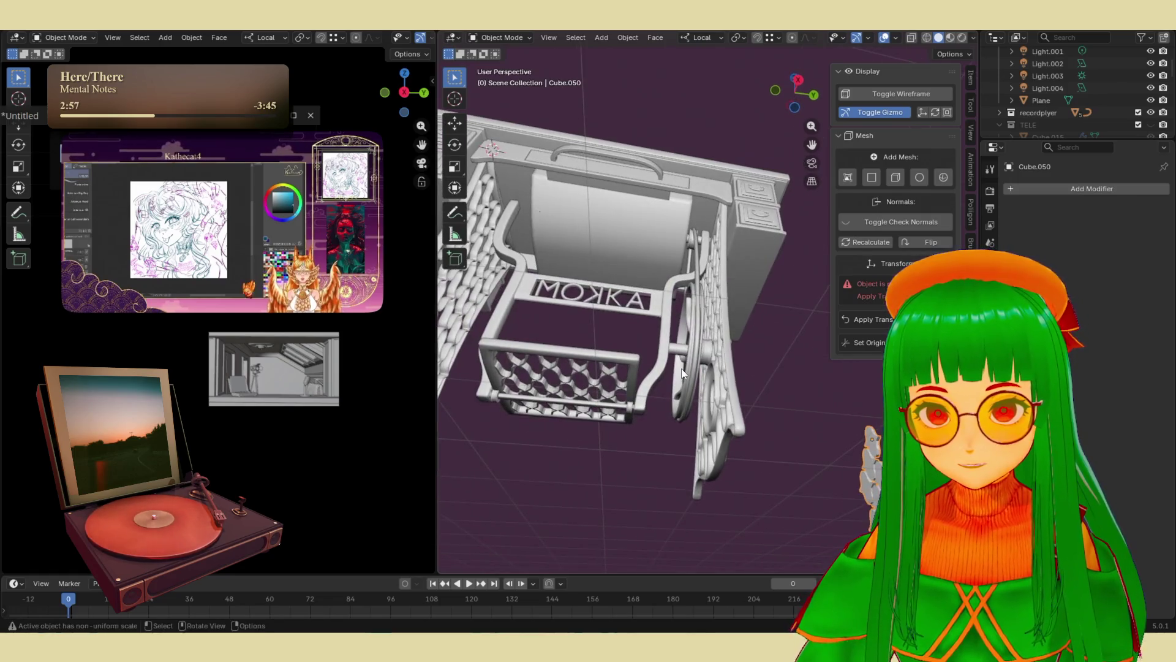
- Move the small Cylinder.019 box beside the table aside and hide it
left_click(693, 368)
mouse_move(631, 392)
middle_mouse_down()
mouse_move(630, 452)
mouse_move(681, 487)
mouse_move(629, 417)
mouse_move(652, 413)
middle_mouse_up()
scroll(682, 454, "down", 2)
left_click(655, 400)
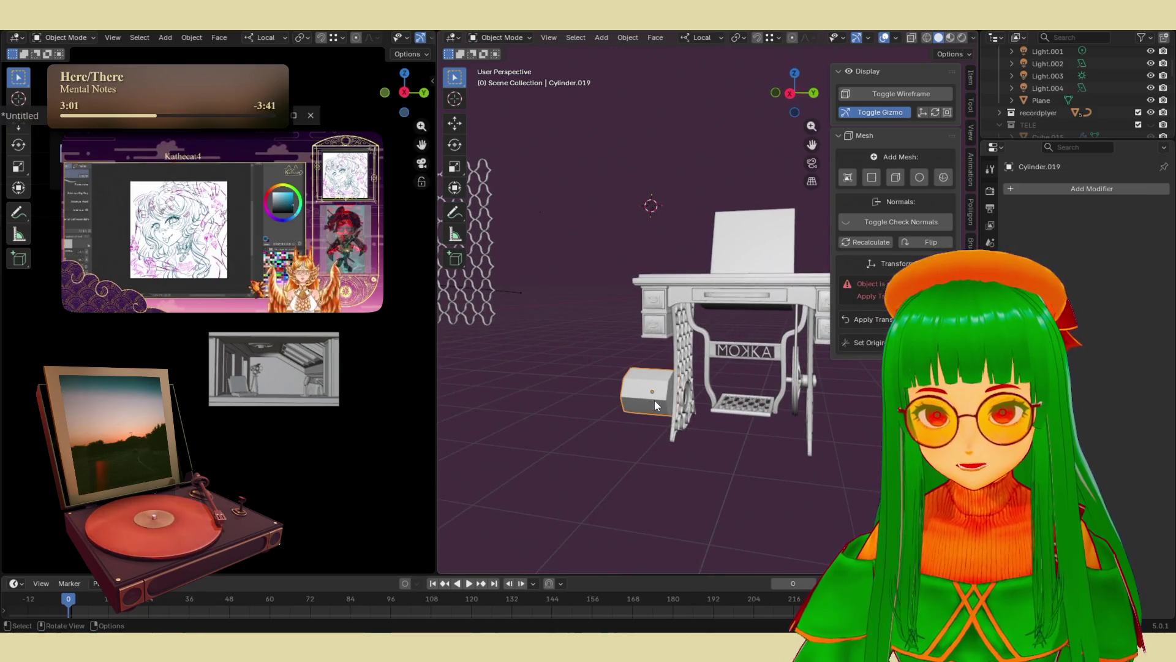
left_click_drag(648, 371, 533, 421)
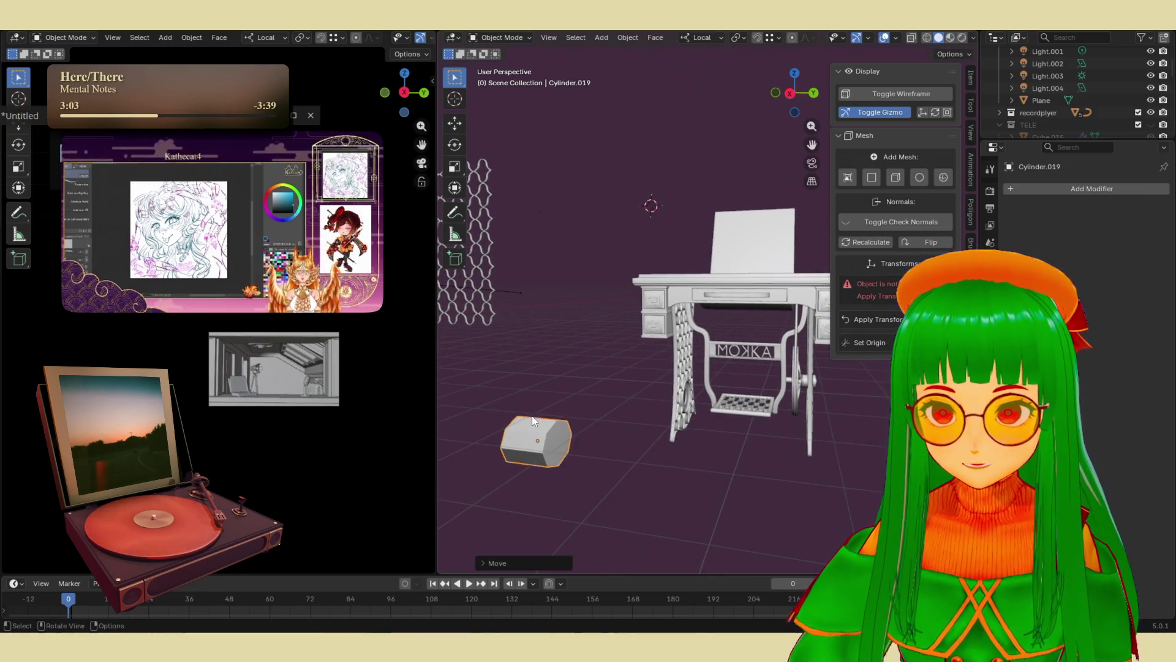
key("h")
- Hide the loose lattice panel Cube.057
scroll(706, 408, "up", 3)
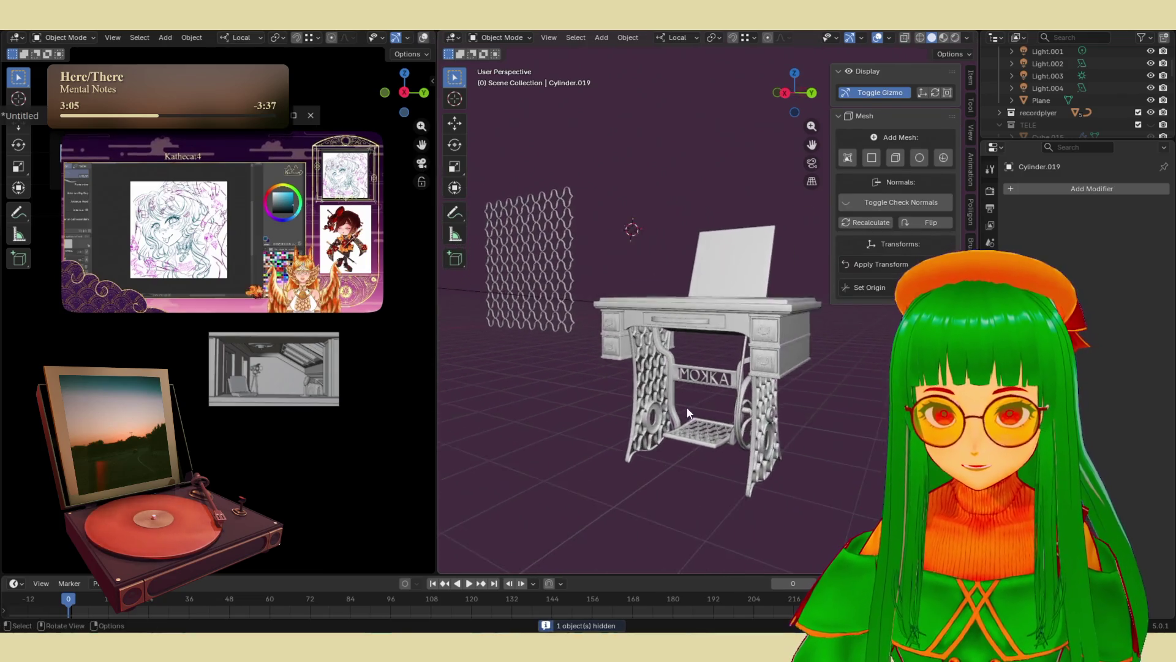
middle_click_drag(707, 408, 509, 340)
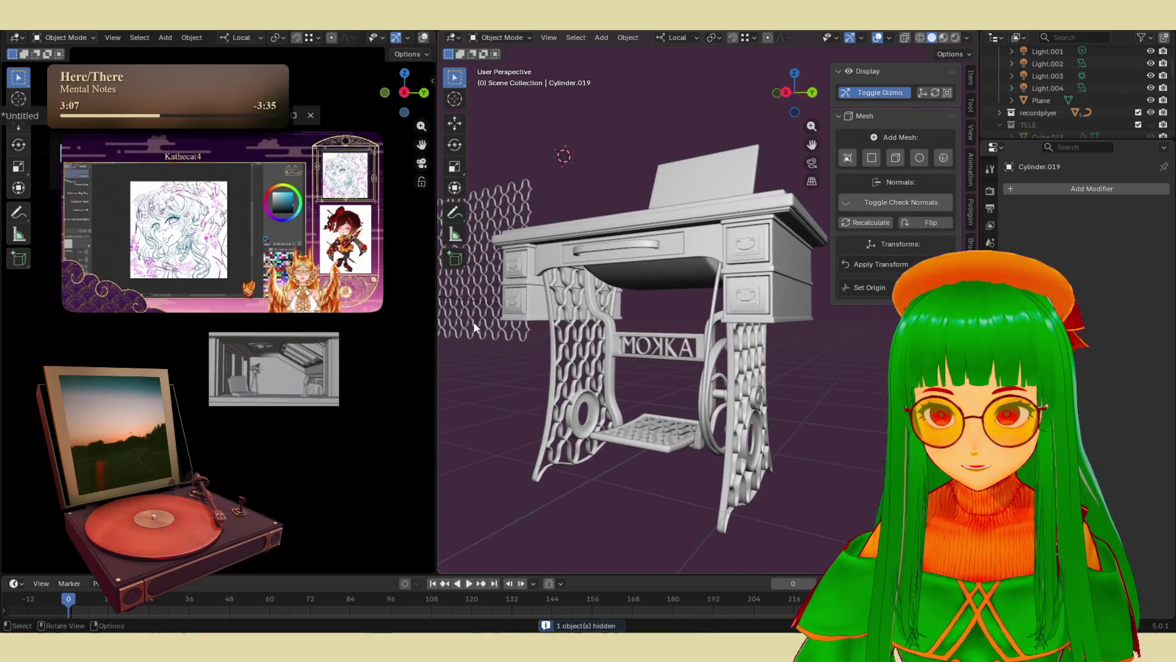
left_click(475, 328)
key("h")
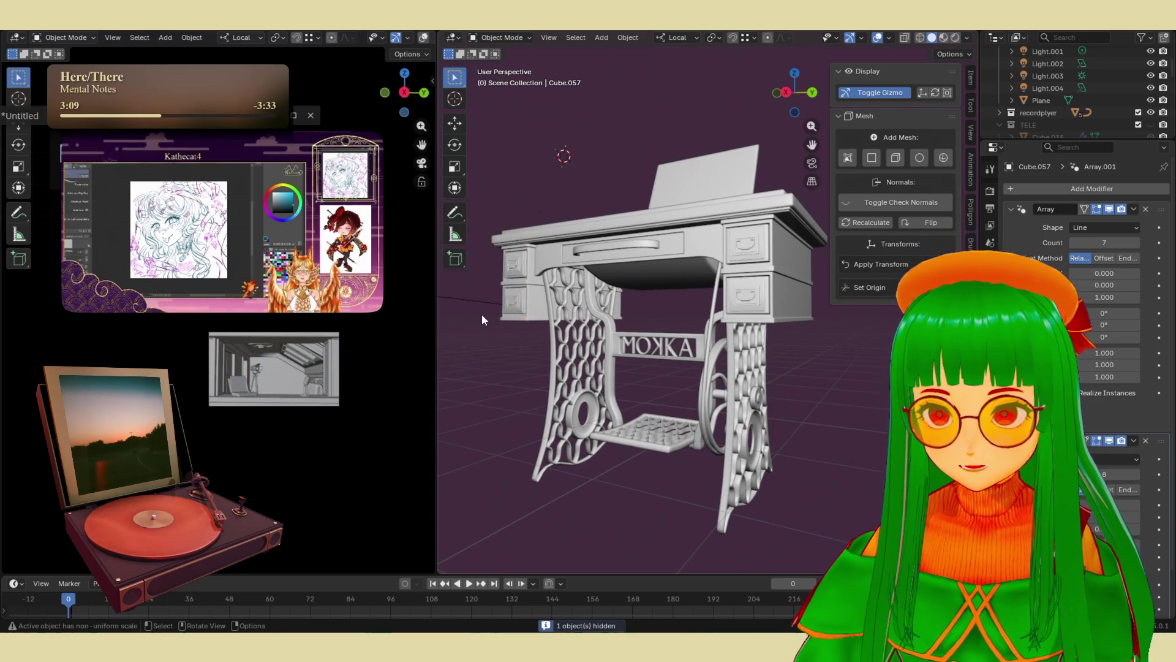
scroll(781, 338, "down", 2)
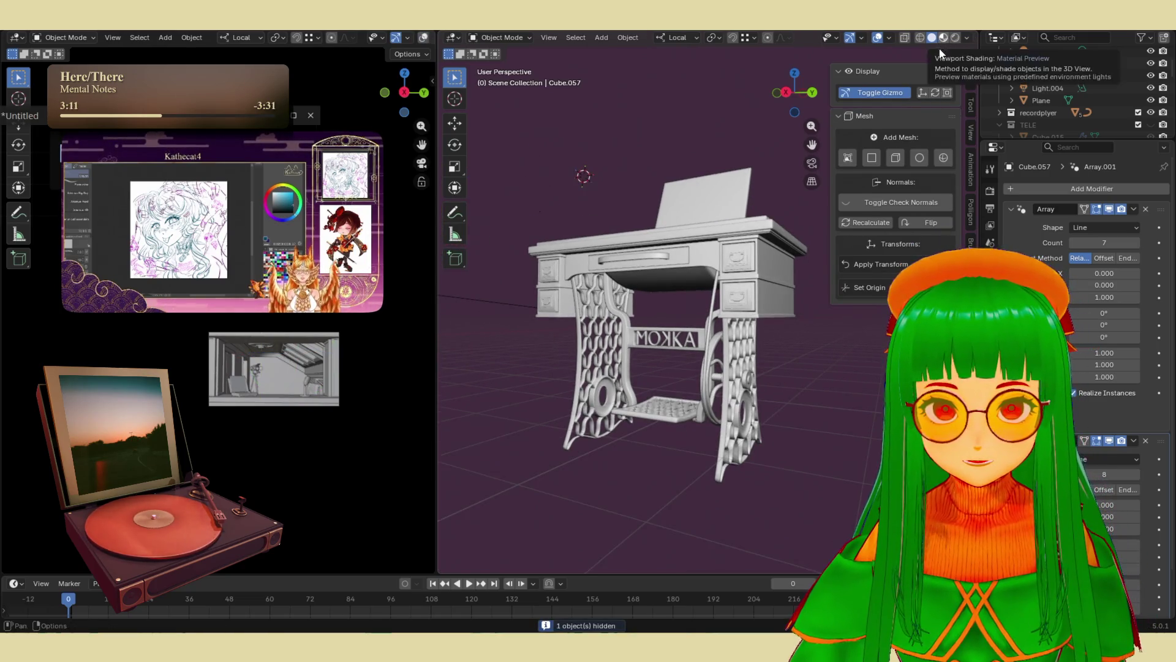
- Hide the sidebar and preview the sewing table in Rendered and Material Preview shading
left_click(971, 78)
key("n")
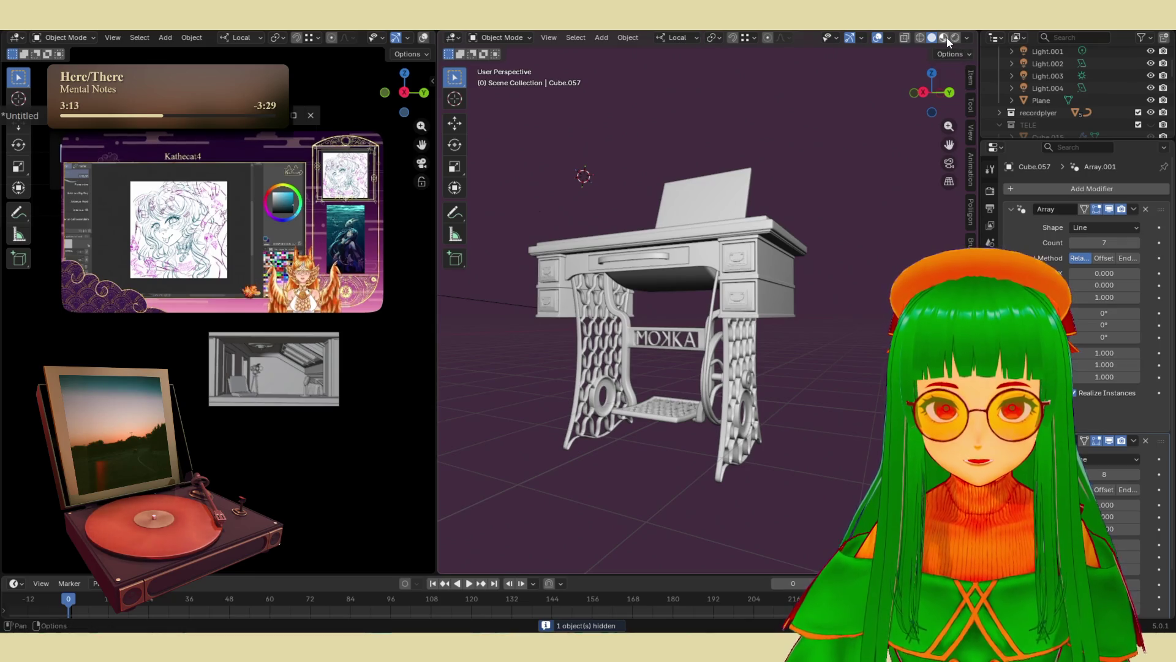
left_click(944, 39)
left_click(954, 39)
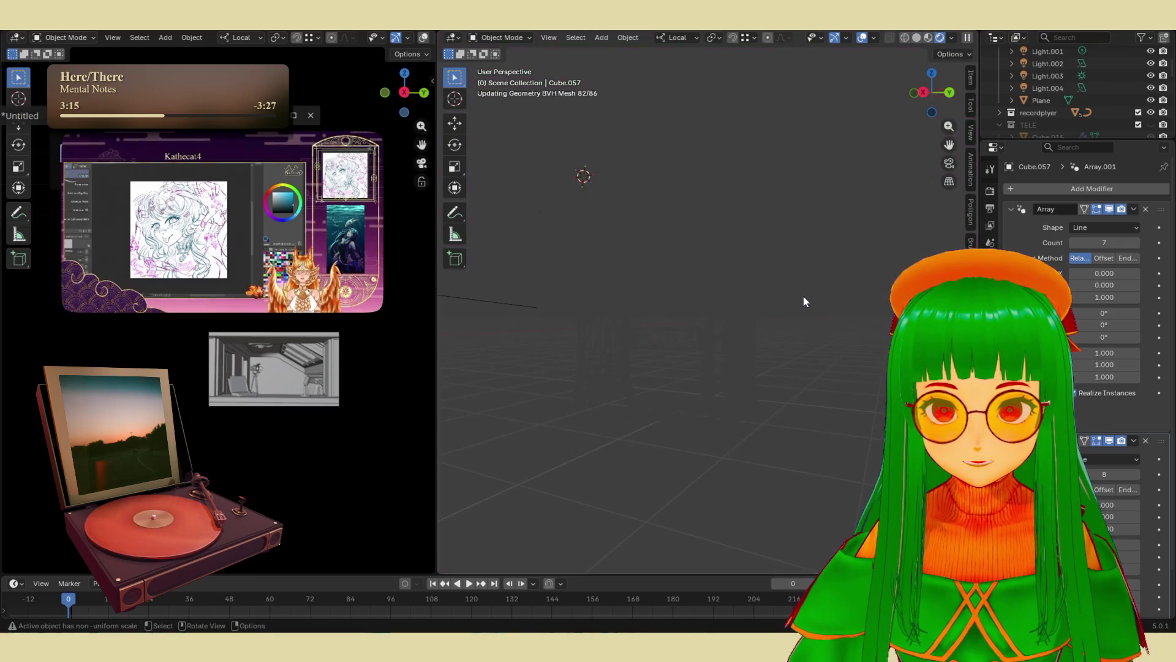
middle_click_drag(803, 295, 795, 315)
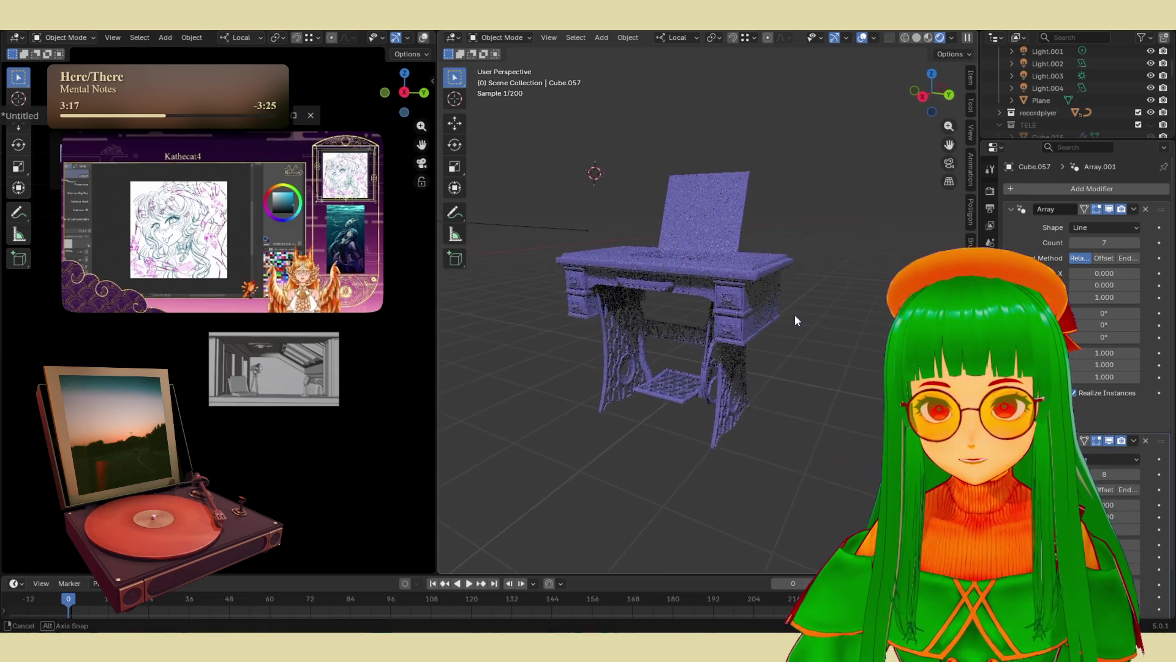
left_click(928, 37)
middle_click_drag(784, 268, 775, 267)
scroll(821, 204, "down", 4)
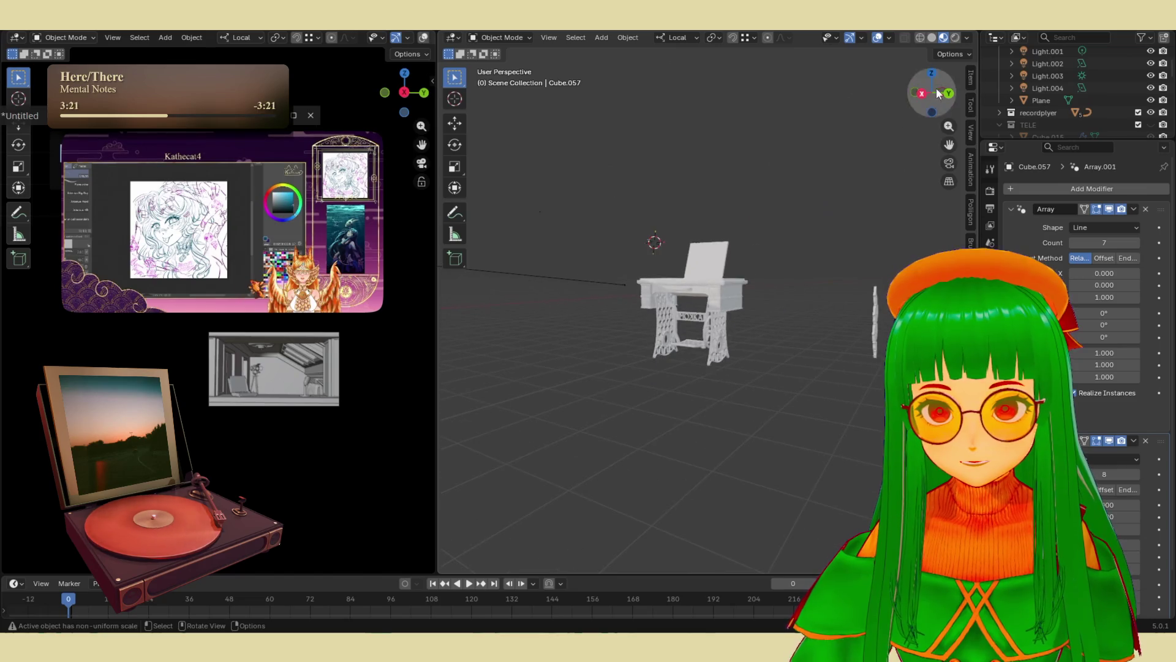
mouse_move(685, 367)
middle_mouse_down()
mouse_move(650, 330)
mouse_move(672, 422)
middle_mouse_up()
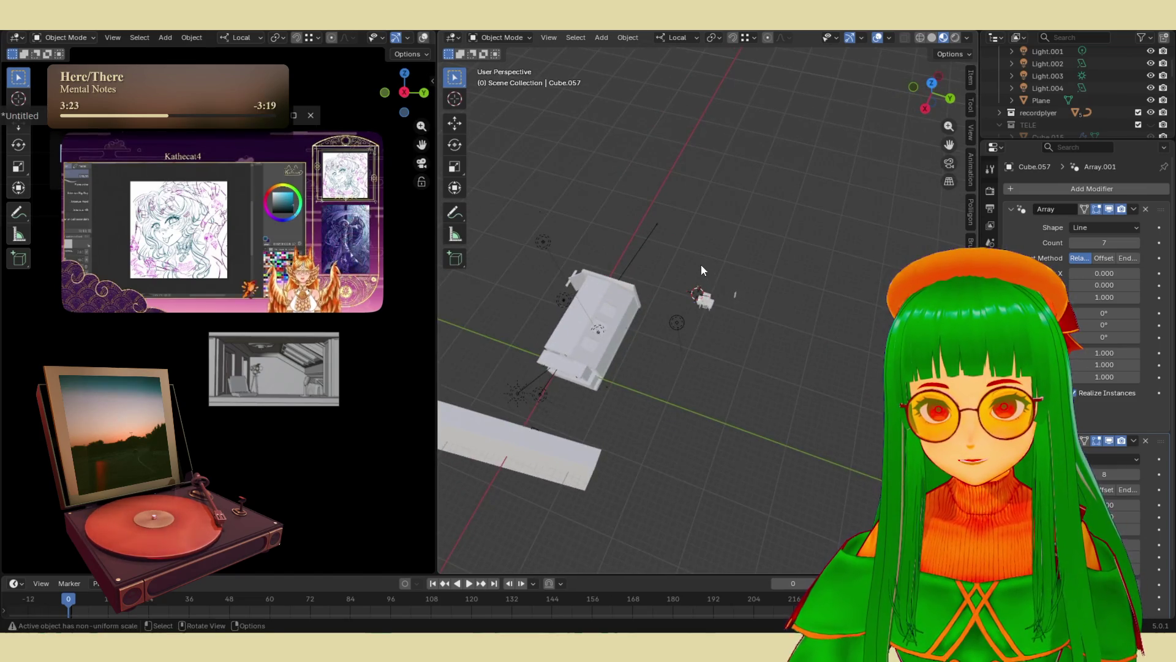
scroll(622, 354, "up", 3)
scroll(617, 347, "down", 3)
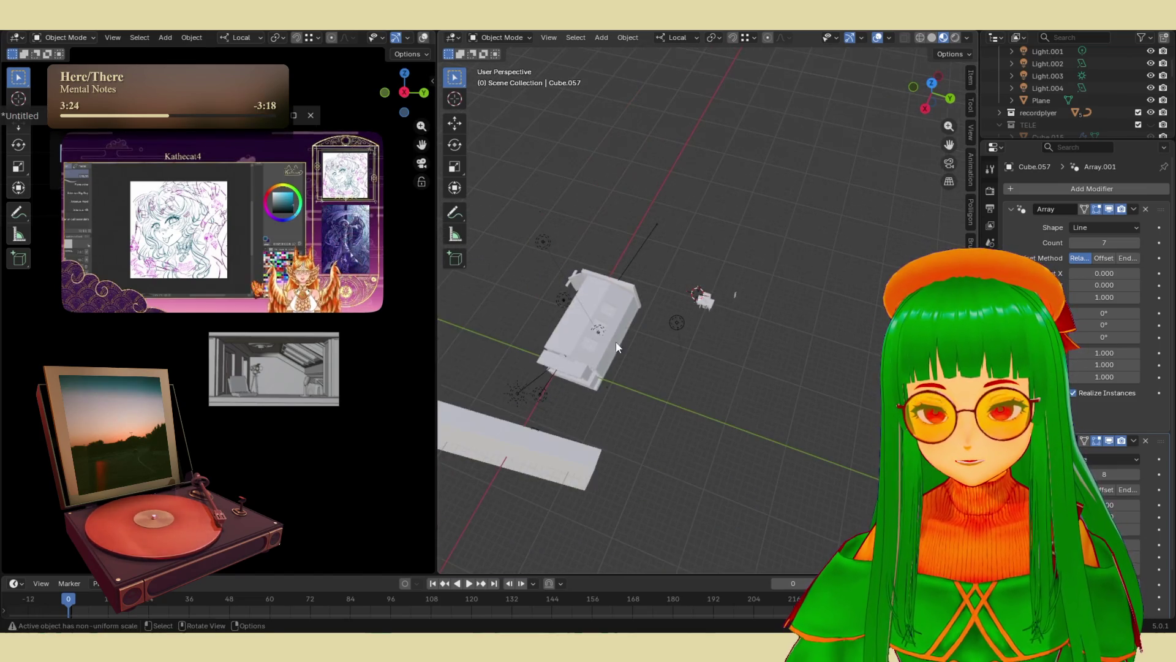
- Duplicate Light.001 into Light.005, then delete that extra copy
left_click(563, 296)
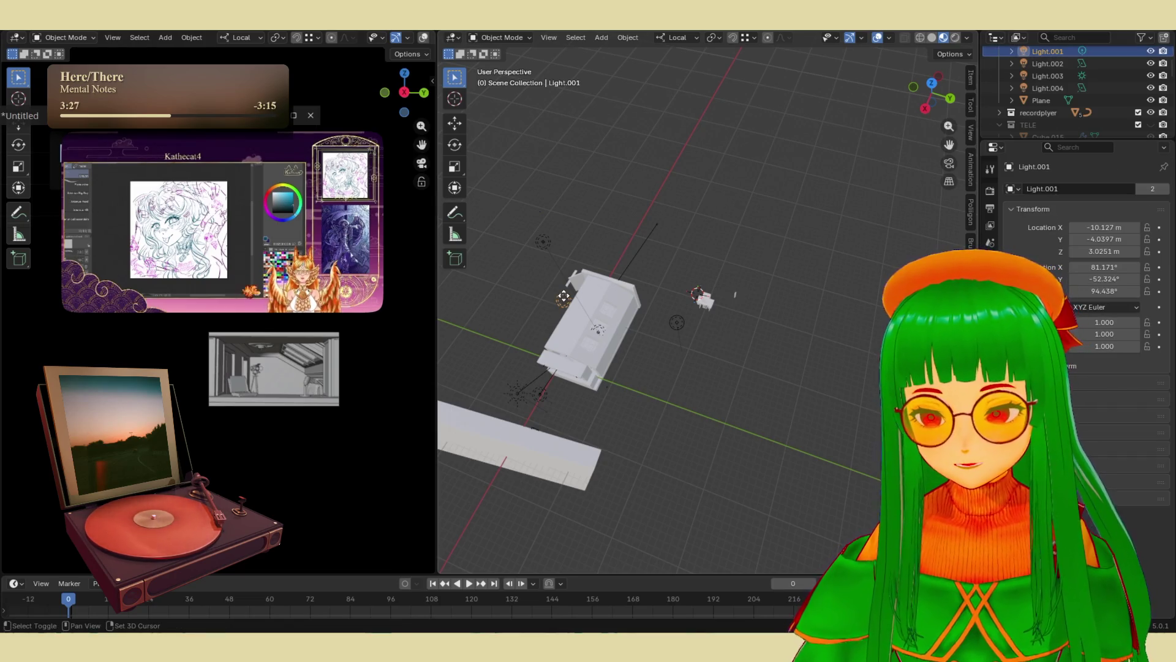
key("shift+d")
left_click(710, 300)
mouse_move(710, 300)
middle_mouse_down()
mouse_move(675, 370)
mouse_move(686, 442)
mouse_move(670, 340)
mouse_move(784, 145)
middle_mouse_up()
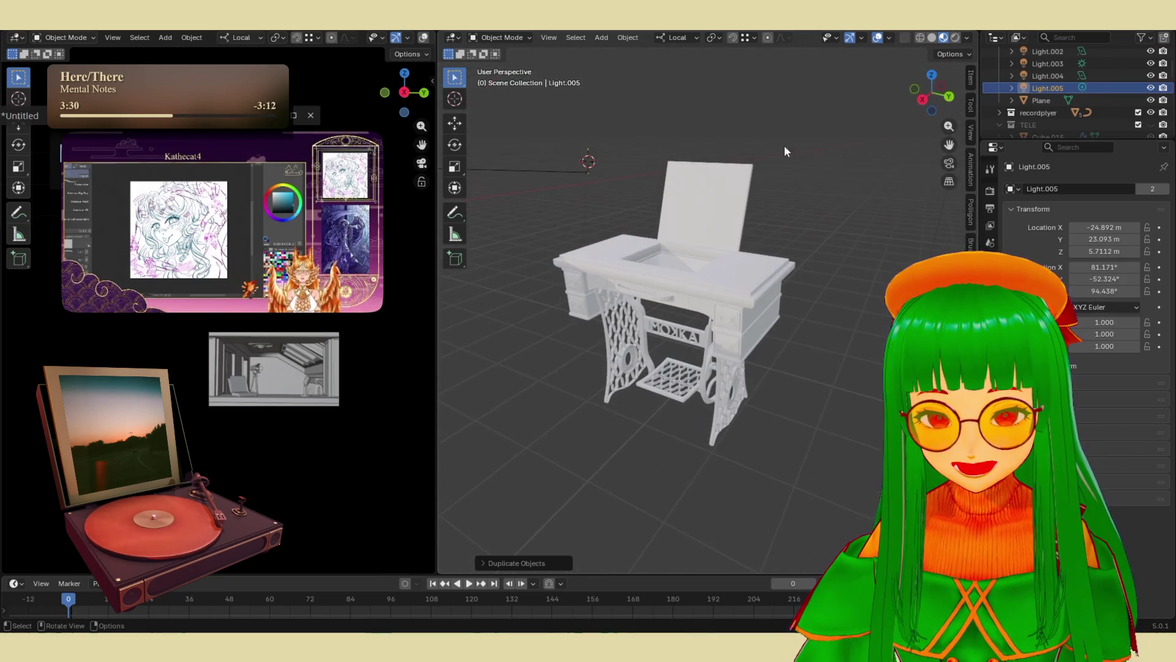
left_click(953, 37)
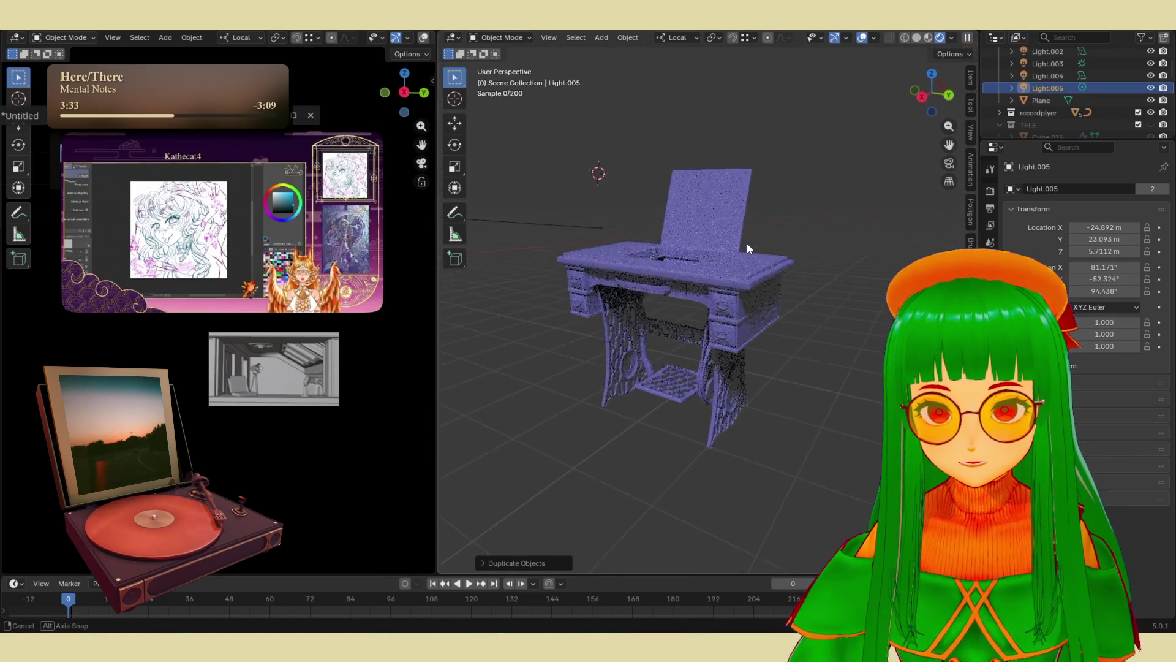
scroll(748, 251, "down", 6)
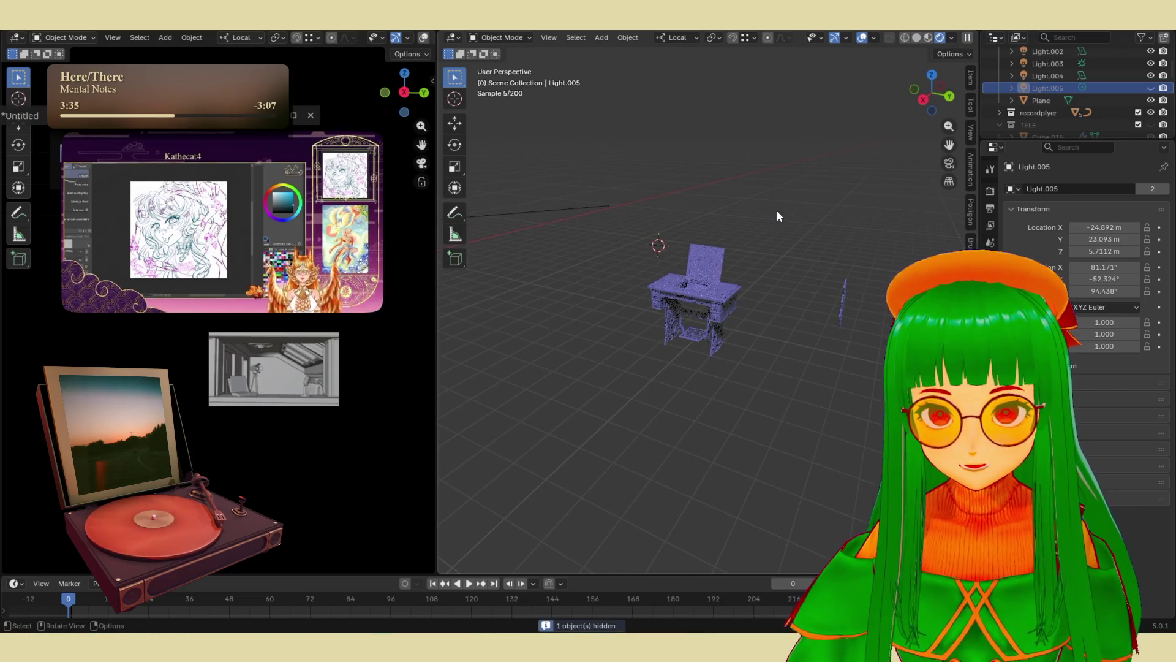
scroll(741, 248, "down", 5)
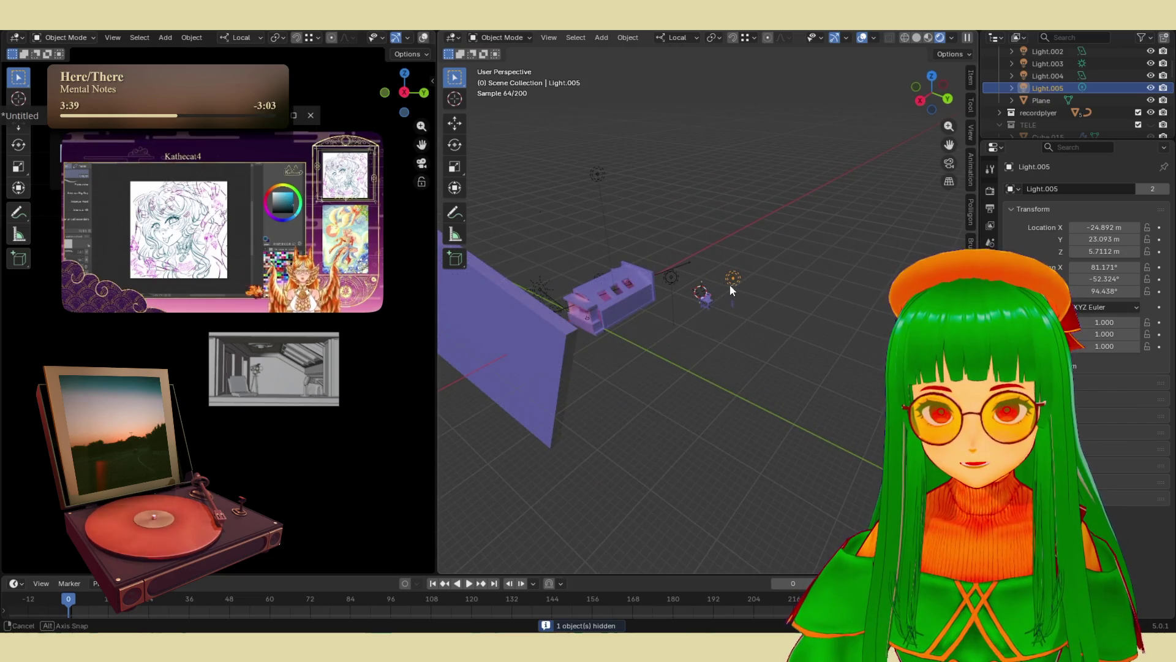
mouse_move(729, 284)
middle_mouse_down()
mouse_move(736, 274)
mouse_move(669, 379)
mouse_move(667, 444)
mouse_move(679, 412)
mouse_move(657, 449)
mouse_move(674, 452)
middle_mouse_up()
key("Delete")
scroll(741, 281, "up", 5)
scroll(677, 451, "down", 10)
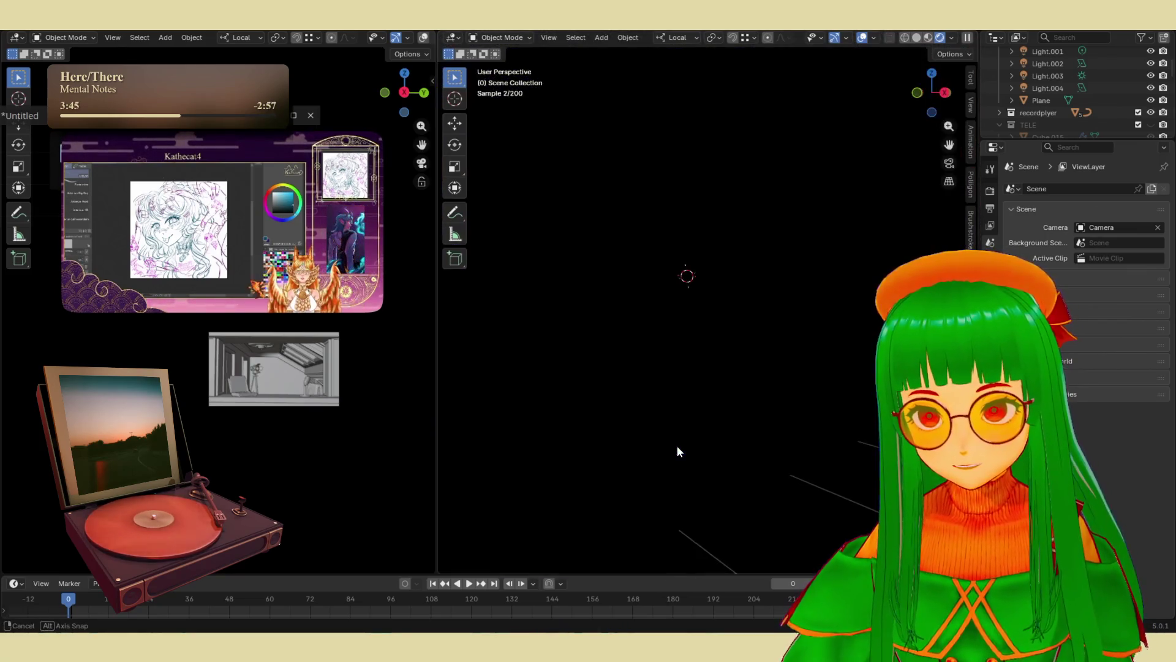
mouse_move(811, 439)
middle_mouse_down()
mouse_move(631, 428)
mouse_move(795, 420)
mouse_move(761, 424)
mouse_move(804, 400)
mouse_move(739, 398)
mouse_move(807, 267)
middle_mouse_up()
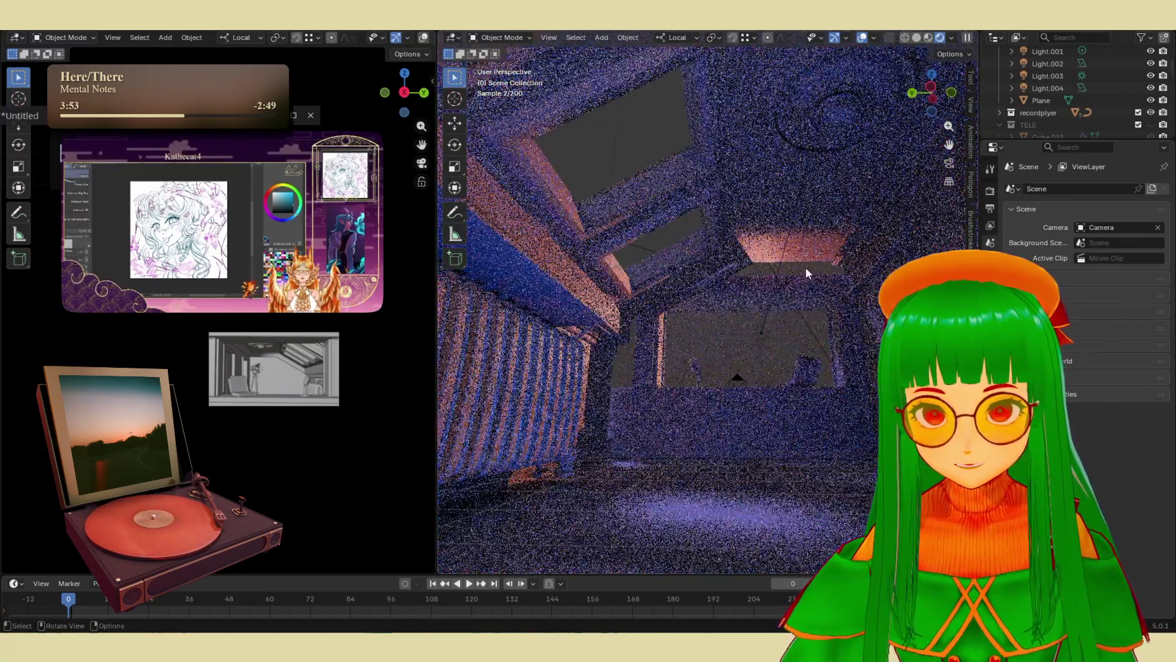
- Duplicate Light.004 as Light.006 along local Y to (7.9457, 15.281, -5.0056) m
left_click(759, 330)
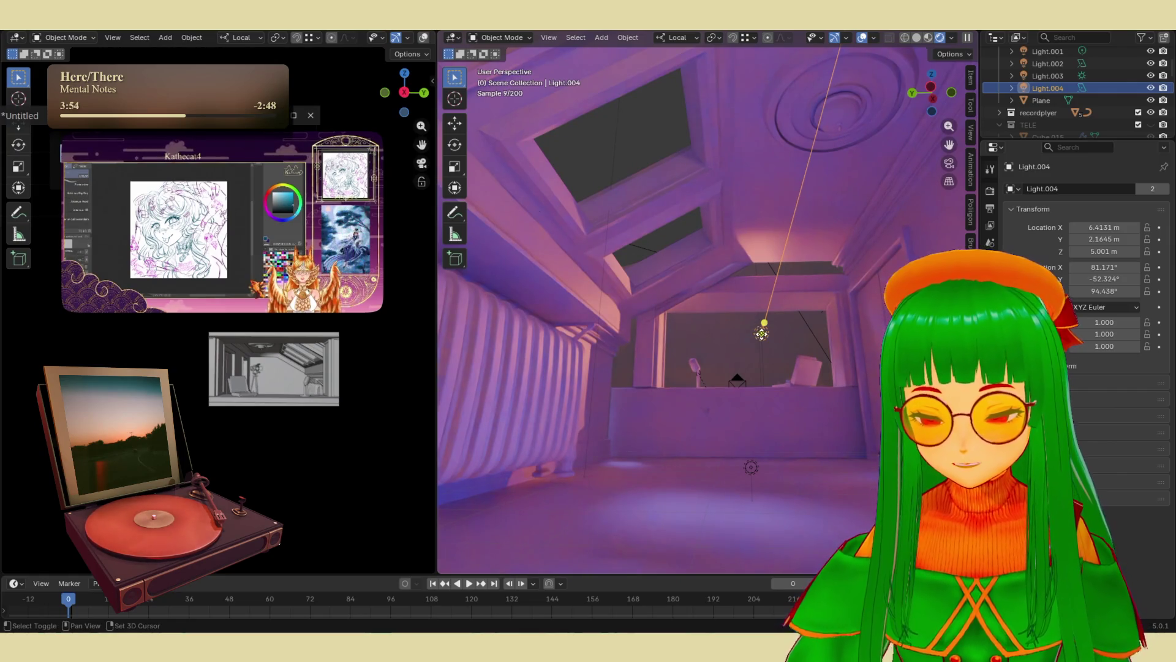
key("shift+d")
key("y")
left_click(881, 323)
mouse_move(881, 323)
middle_mouse_down()
mouse_move(707, 359)
mouse_move(660, 401)
mouse_move(742, 321)
mouse_move(715, 326)
mouse_move(735, 328)
middle_mouse_up()
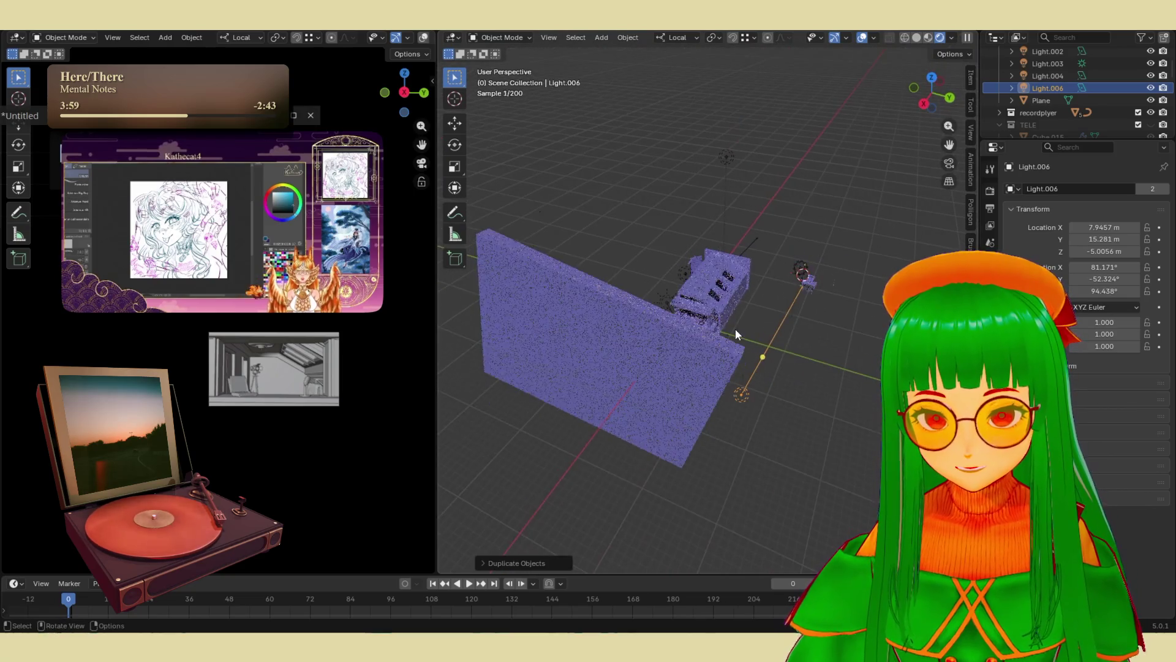
- Move Light.006 twice and rotate it toward the sewing table
key("g")
left_click(859, 290)
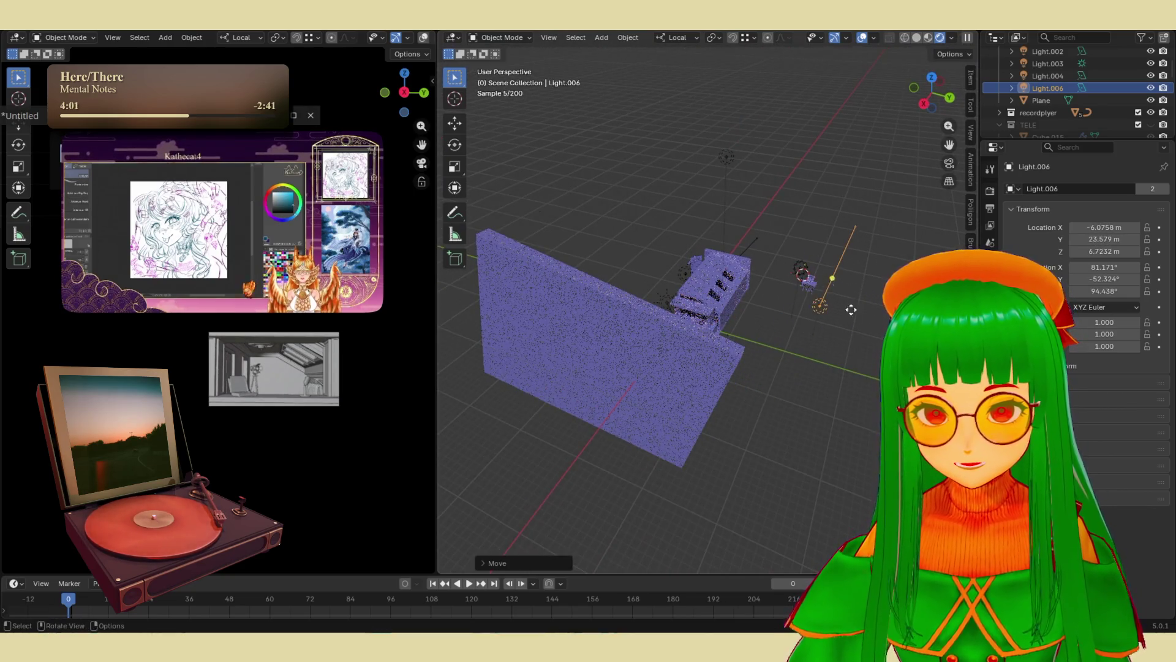
scroll(833, 331, "up", 3)
mouse_move(822, 352)
middle_mouse_down()
mouse_move(779, 350)
mouse_move(730, 319)
mouse_move(731, 347)
middle_mouse_up()
key("g")
left_click(777, 358)
left_click_drag(705, 349, 790, 293)
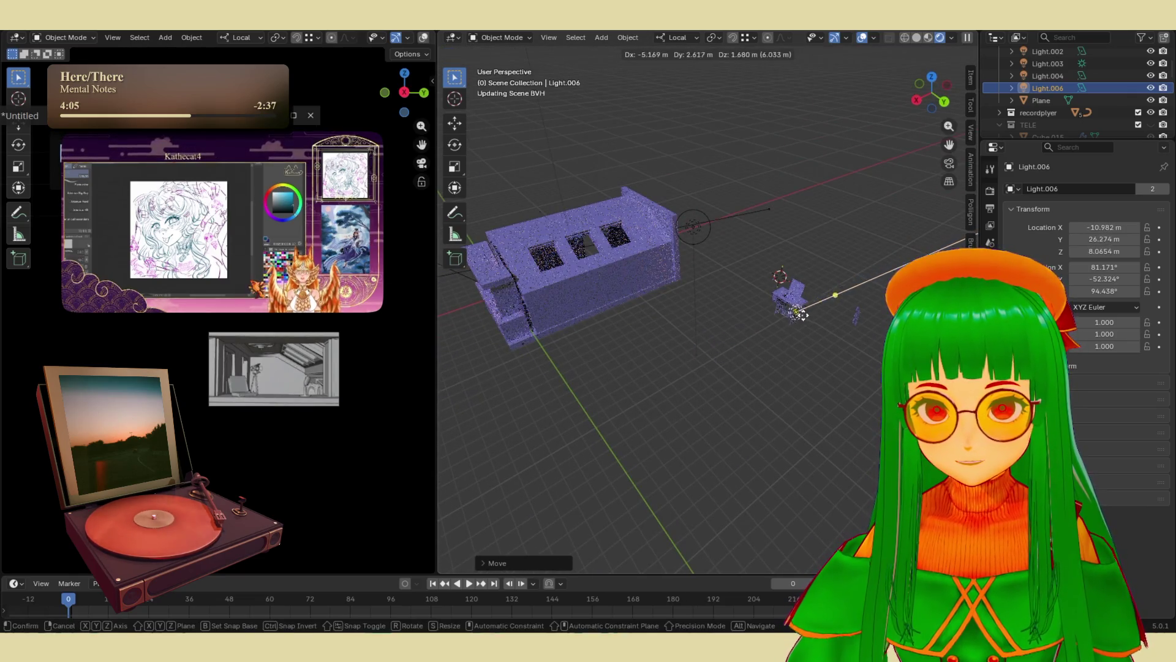
key("r")
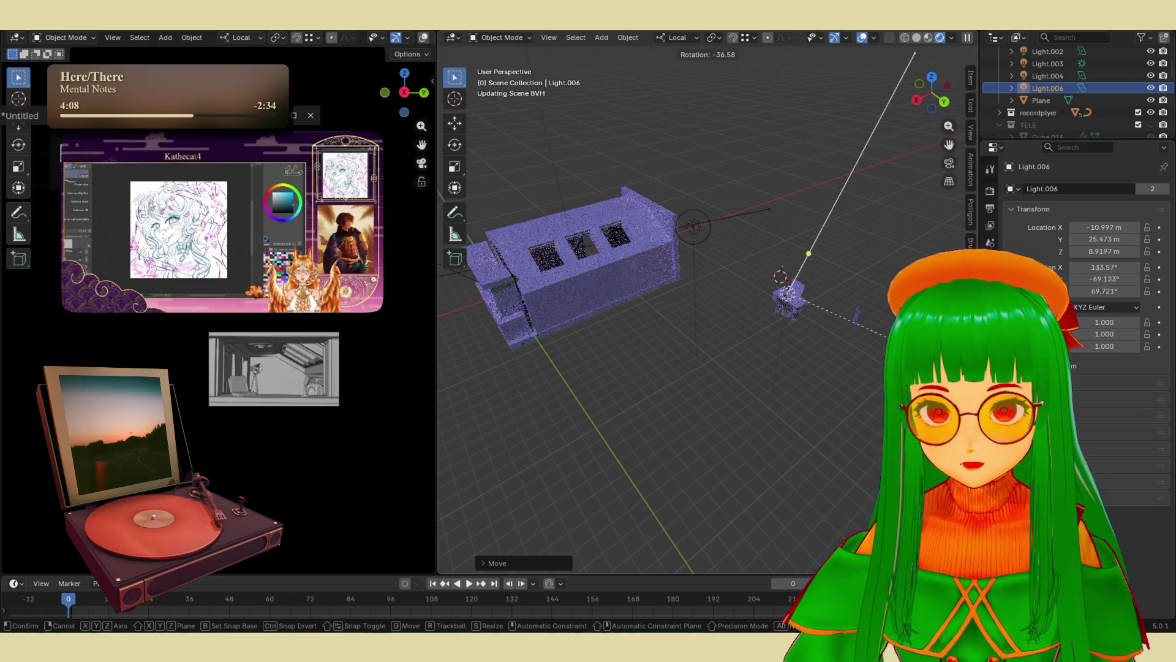
left_click(838, 300)
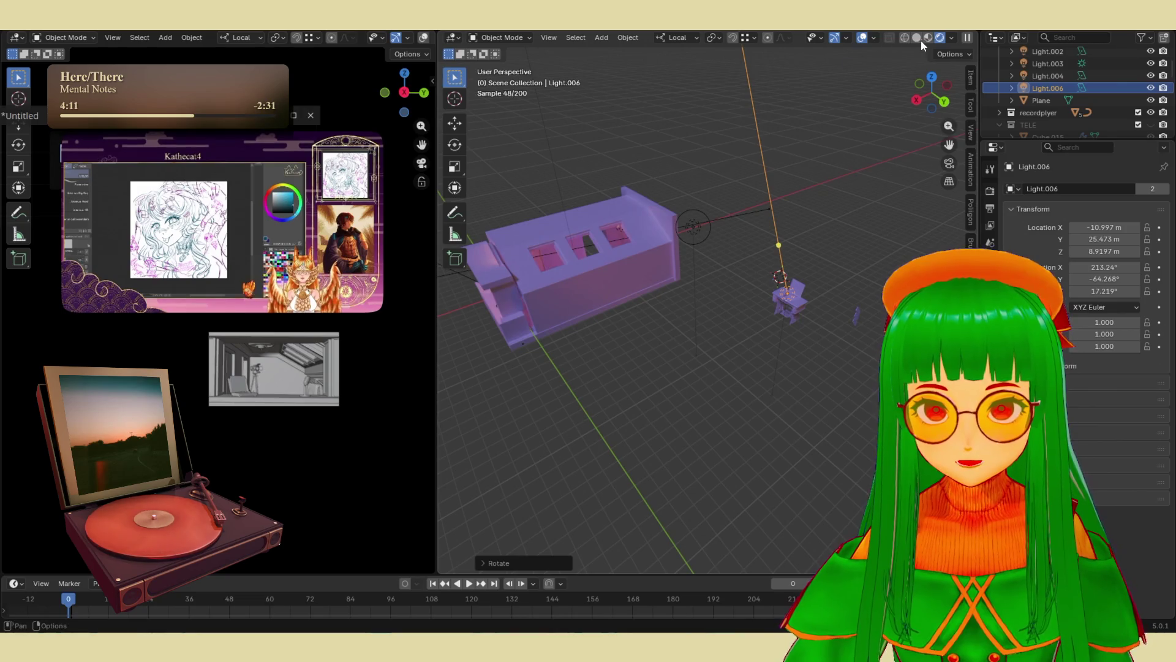
- Check the snapping settings and nudge Light.006 with two more moves
left_click(746, 37)
key("g")
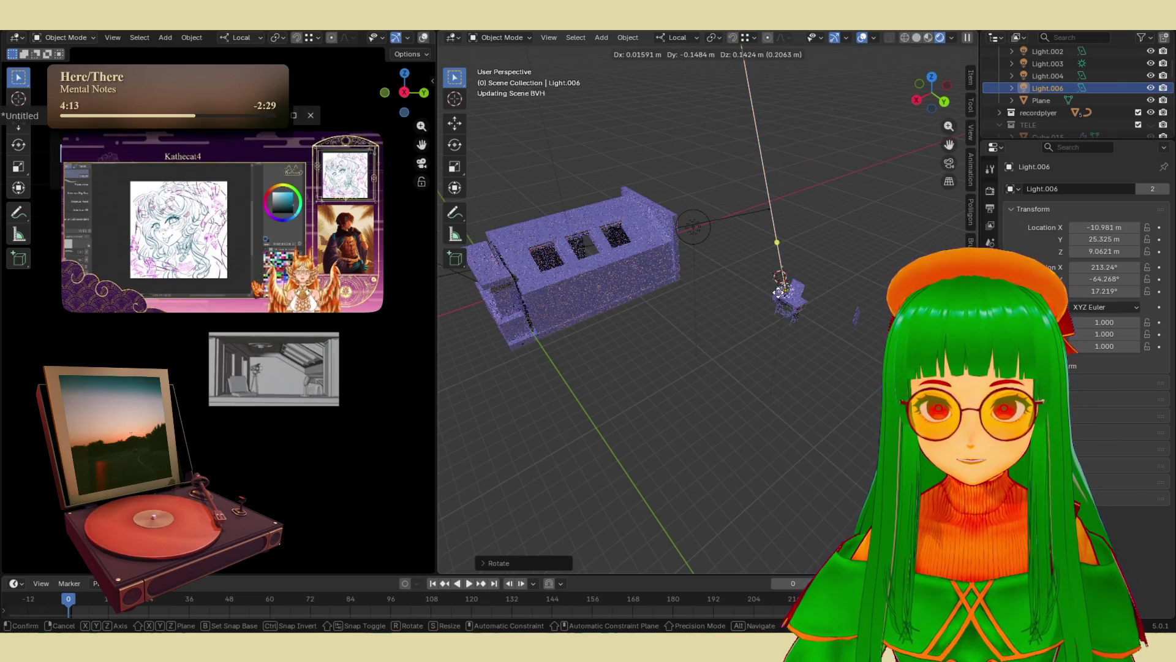
left_click(797, 309)
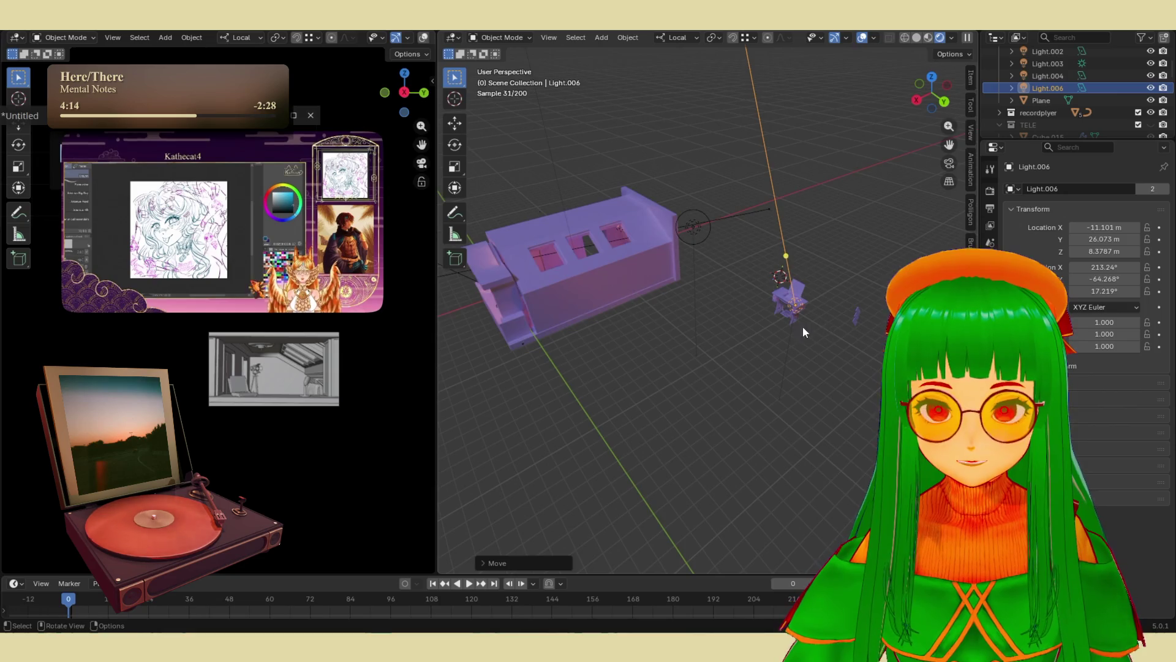
middle_click_drag(804, 332, 764, 329)
key("g")
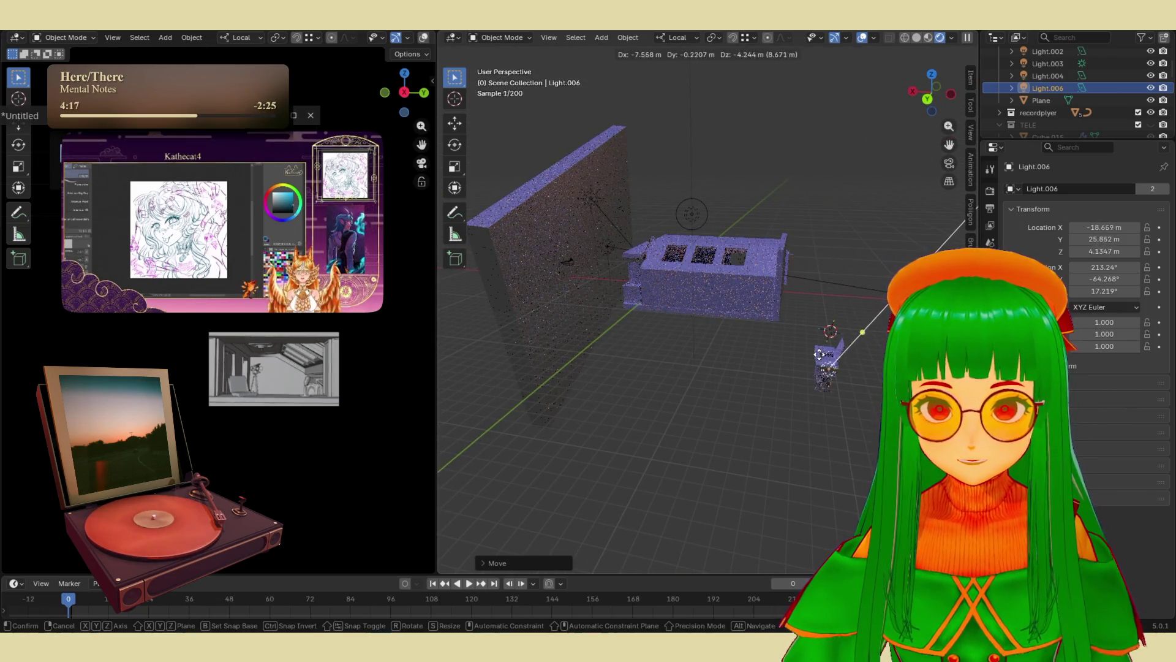
left_click(803, 314)
- Change snapping and settle Light.006 low beside the table at (-16.283, 23.454, 1.344) m
left_click(735, 39)
left_click(735, 39)
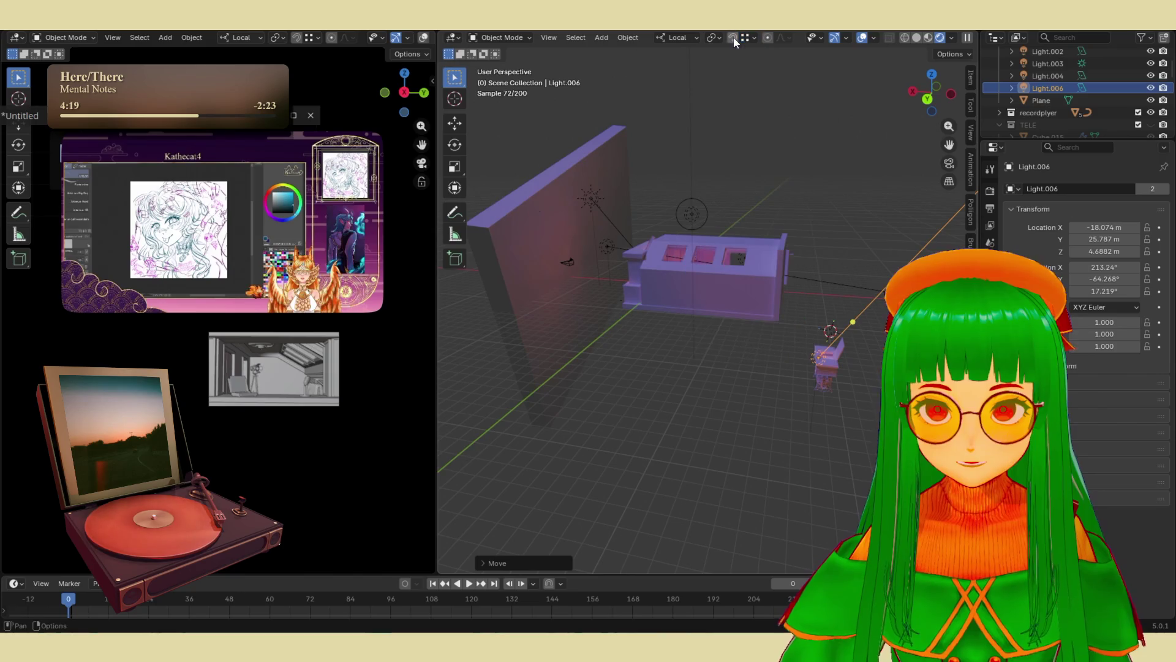
left_click_drag(819, 358, 832, 389)
middle_click_drag(813, 386, 788, 424)
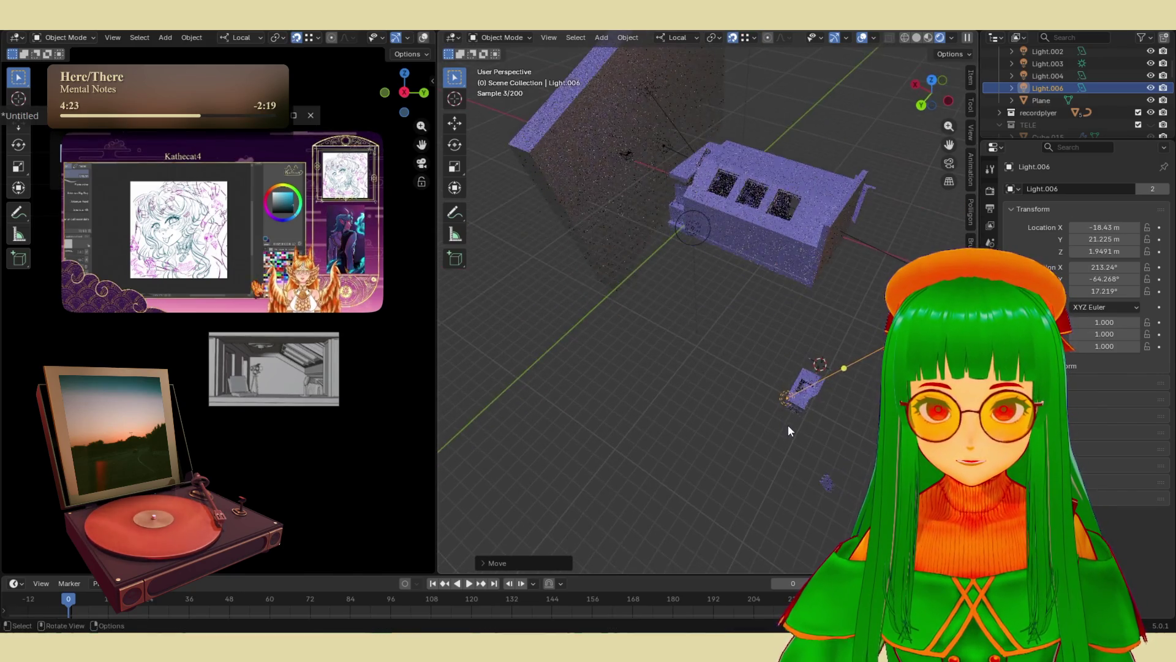
key("g")
key("z")
key("Escape")
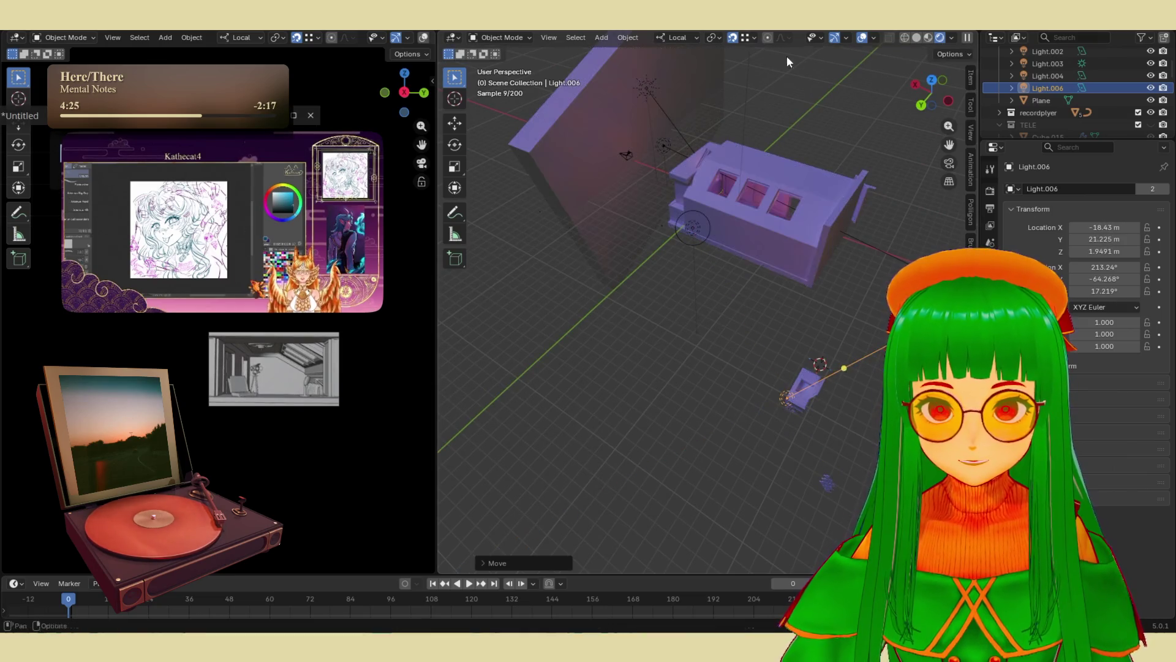
key("g")
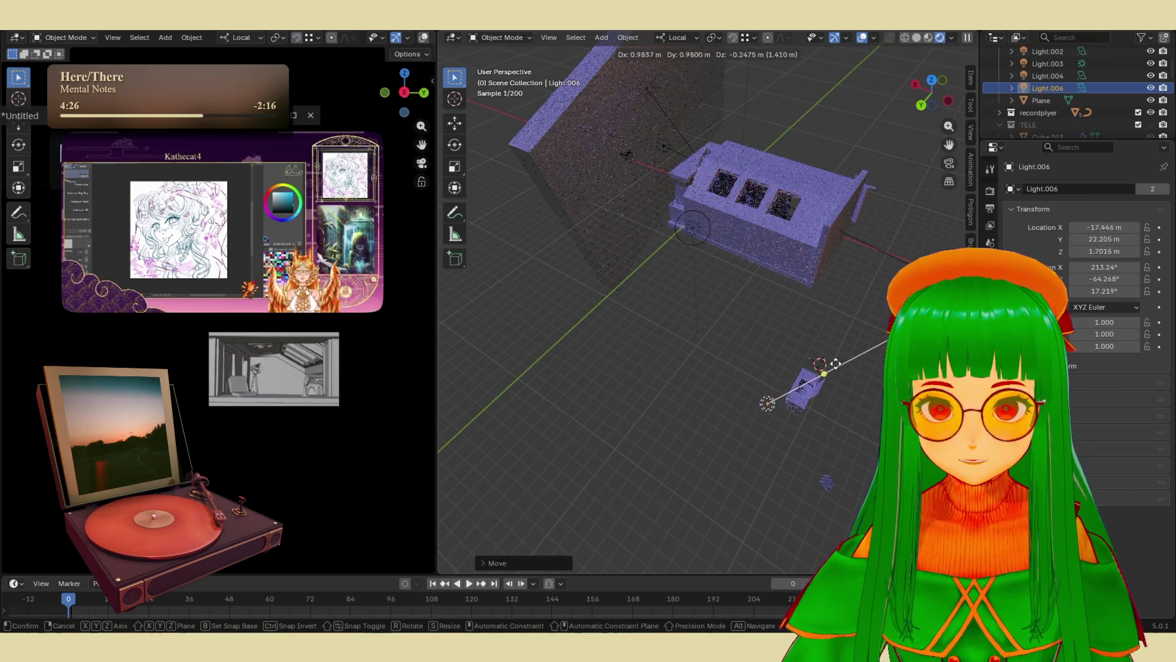
left_click(817, 375)
mouse_move(818, 375)
middle_mouse_down()
mouse_move(811, 383)
mouse_move(825, 351)
mouse_move(861, 373)
mouse_move(781, 303)
middle_mouse_up()
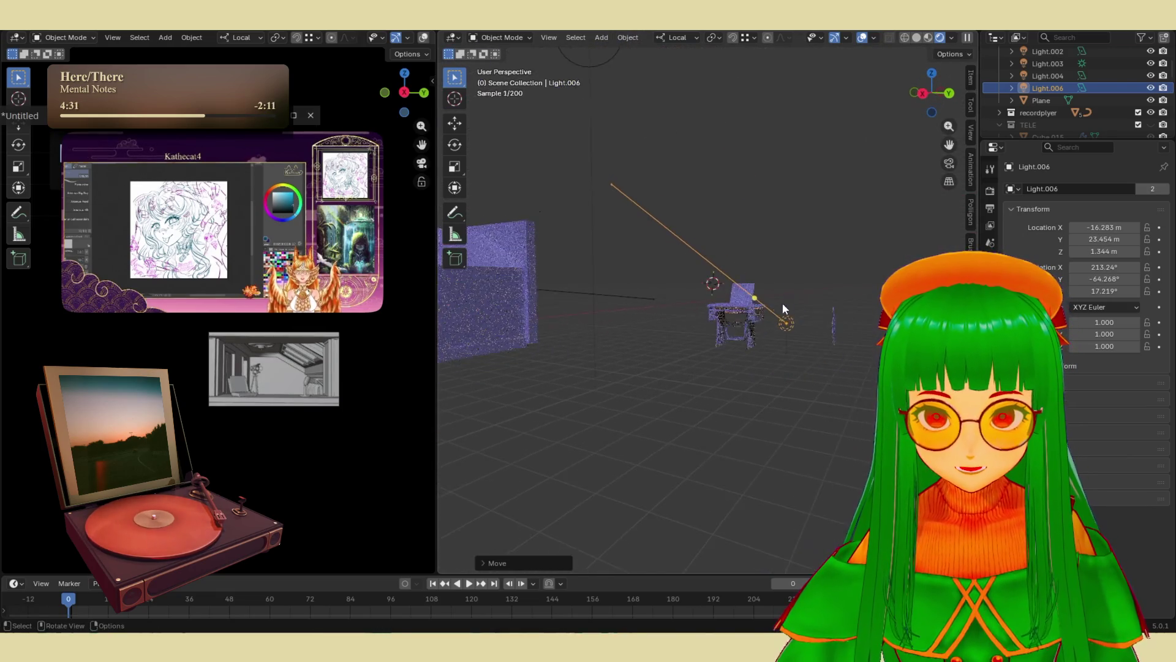
scroll(797, 359, "up", 3)
- Frame a table leg, then orbit out around the whole sewing table and deselect it
middle_click_drag(830, 389, 811, 352)
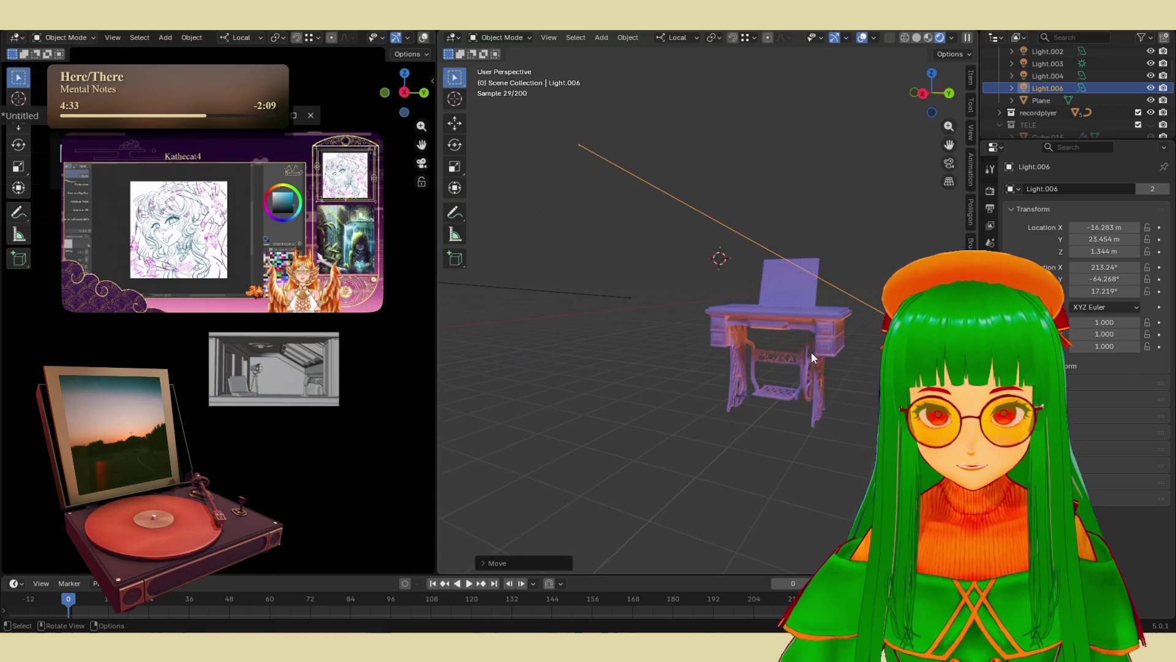
left_click(811, 352)
key("KP_Decimal")
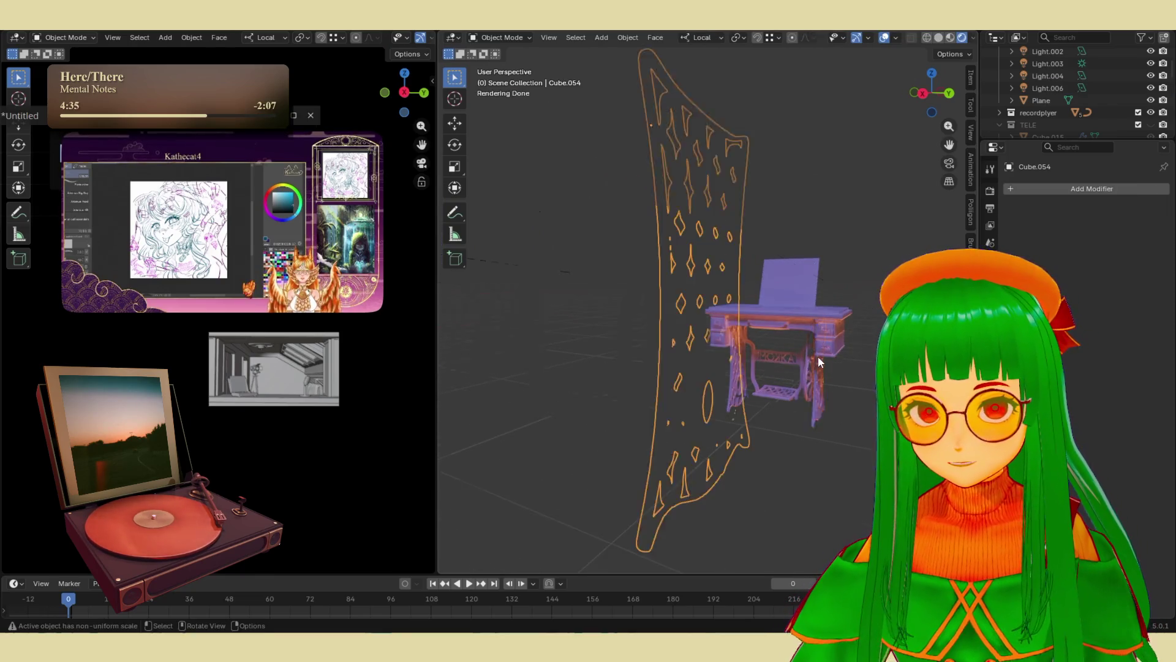
scroll(796, 362, "down", 4)
mouse_move(784, 350)
middle_mouse_down()
mouse_move(756, 327)
mouse_move(807, 426)
mouse_move(818, 406)
mouse_move(801, 384)
mouse_move(825, 401)
mouse_move(818, 387)
middle_mouse_up()
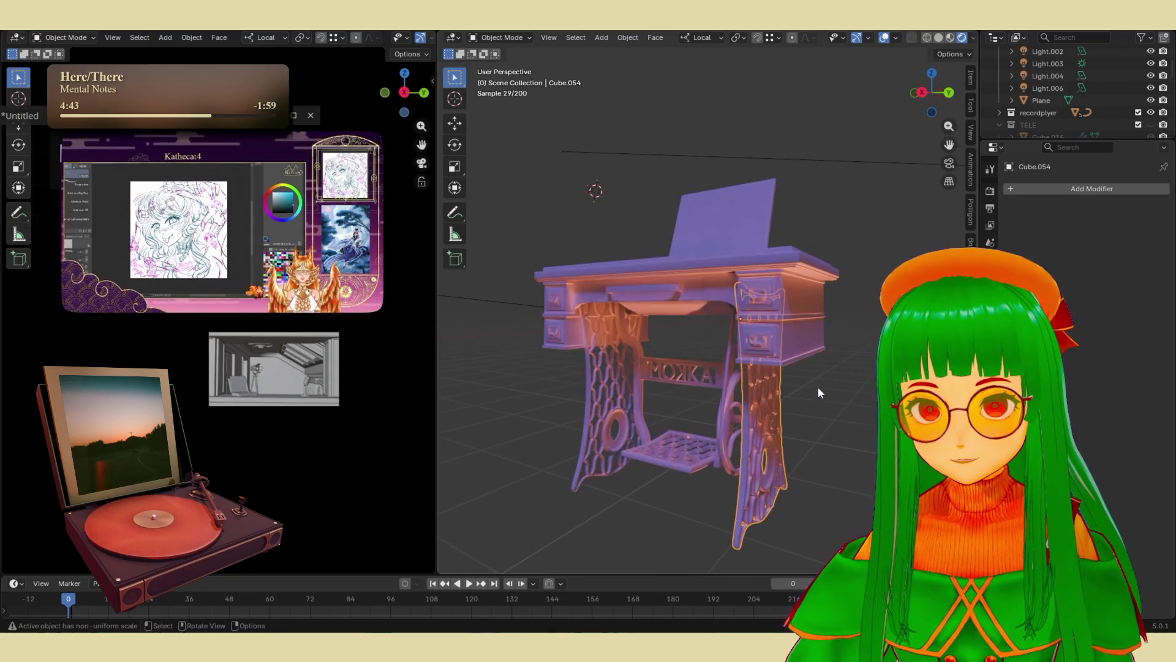
left_click(818, 387)
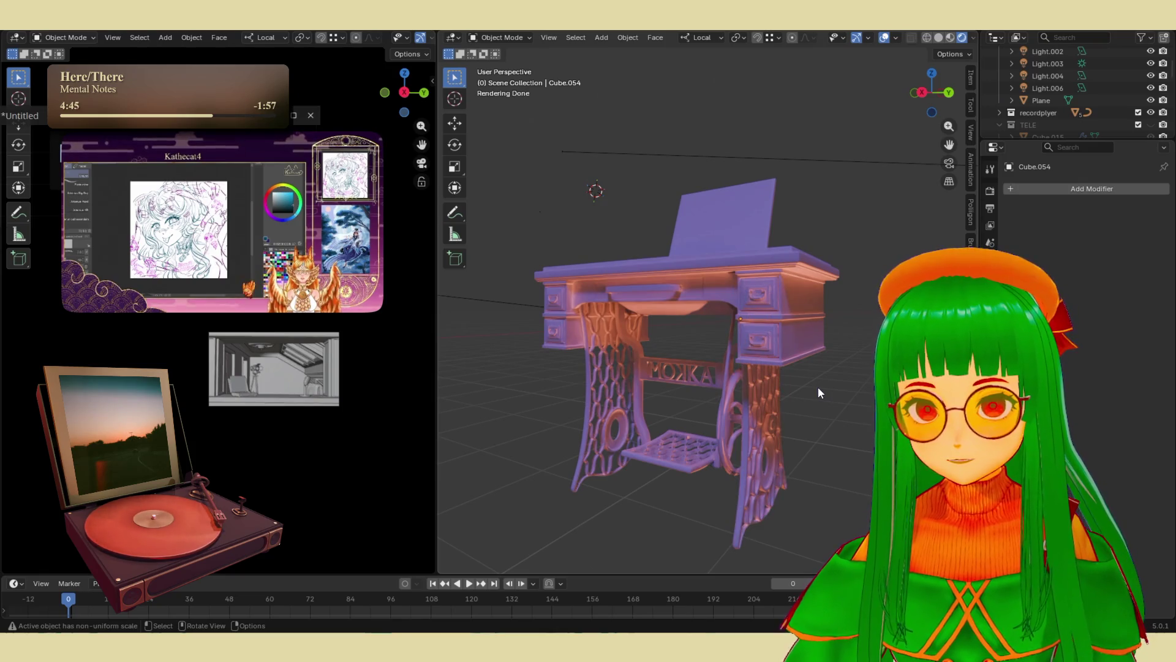
scroll(818, 392, "down", 6)
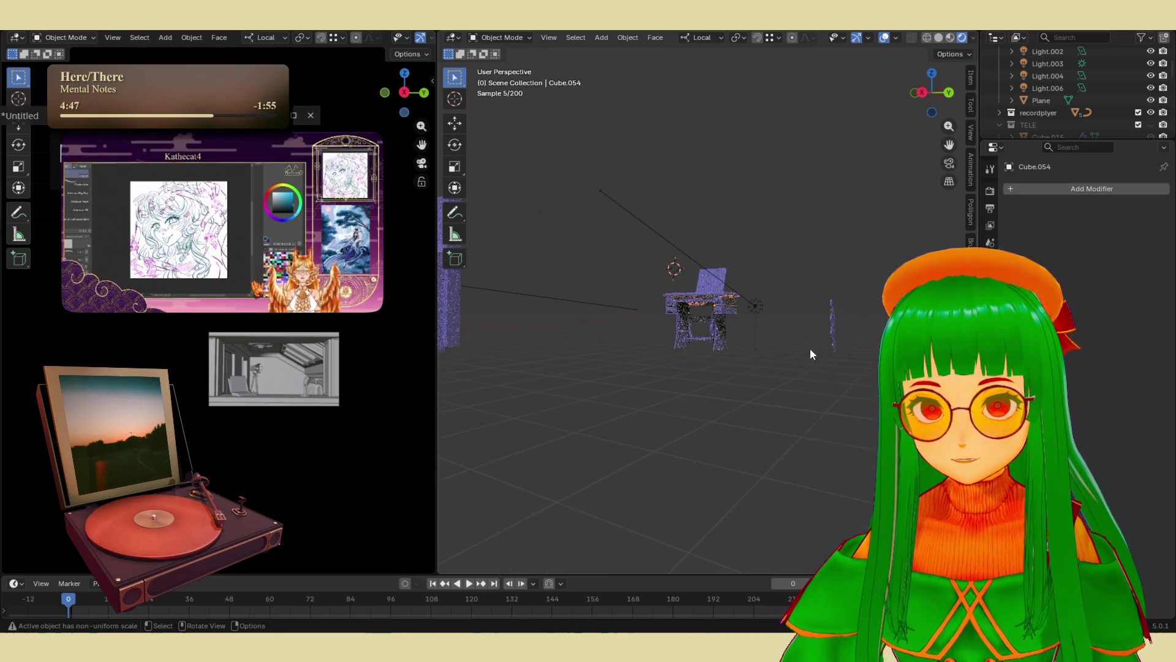
- Move Light.006 along its local Z then local Y axis to (-10.197, 25.414, -1.7371) m
left_click(763, 305)
key("g")
key("z")
key("z")
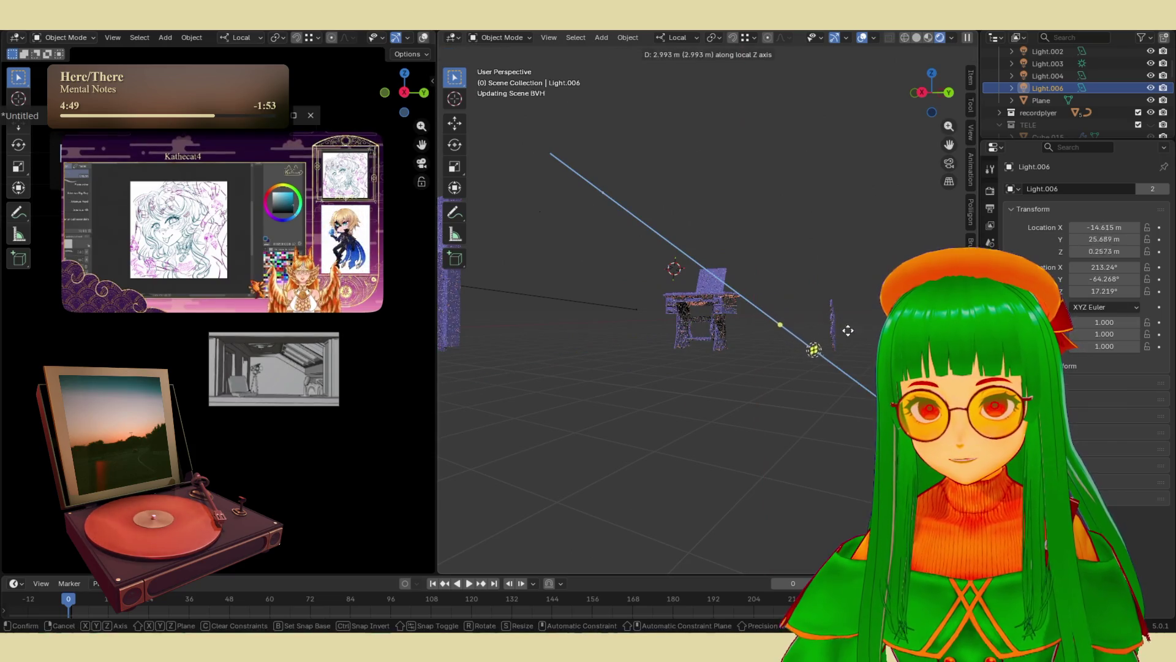
left_click(698, 314)
scroll(705, 325, "up", 6)
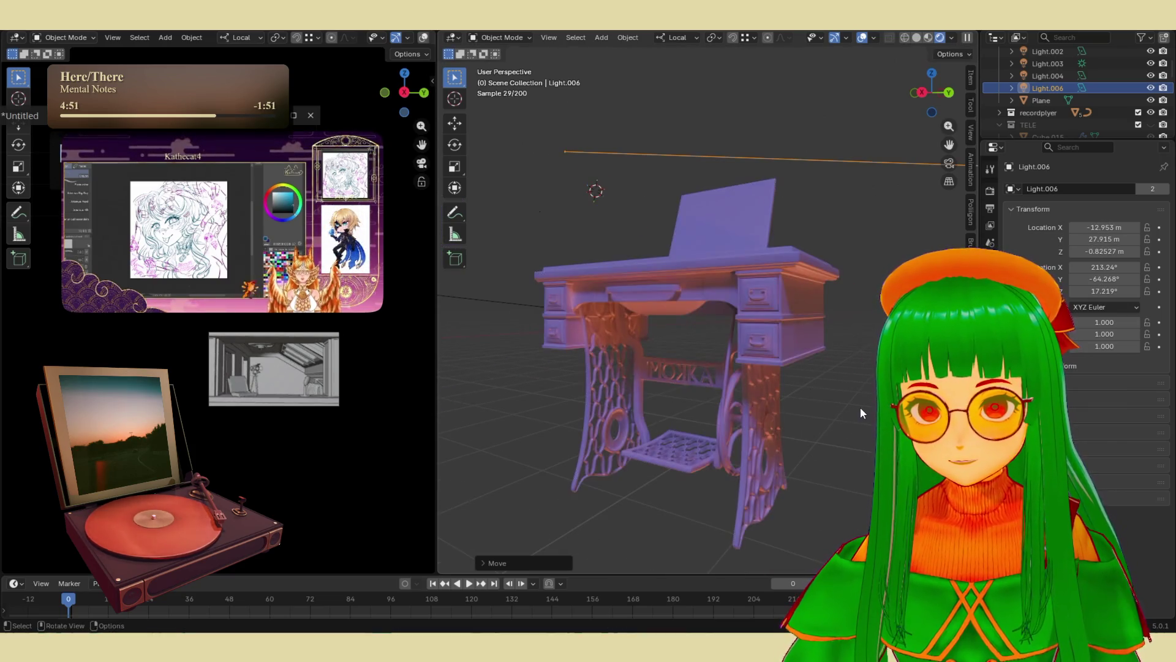
scroll(863, 409, "down", 6)
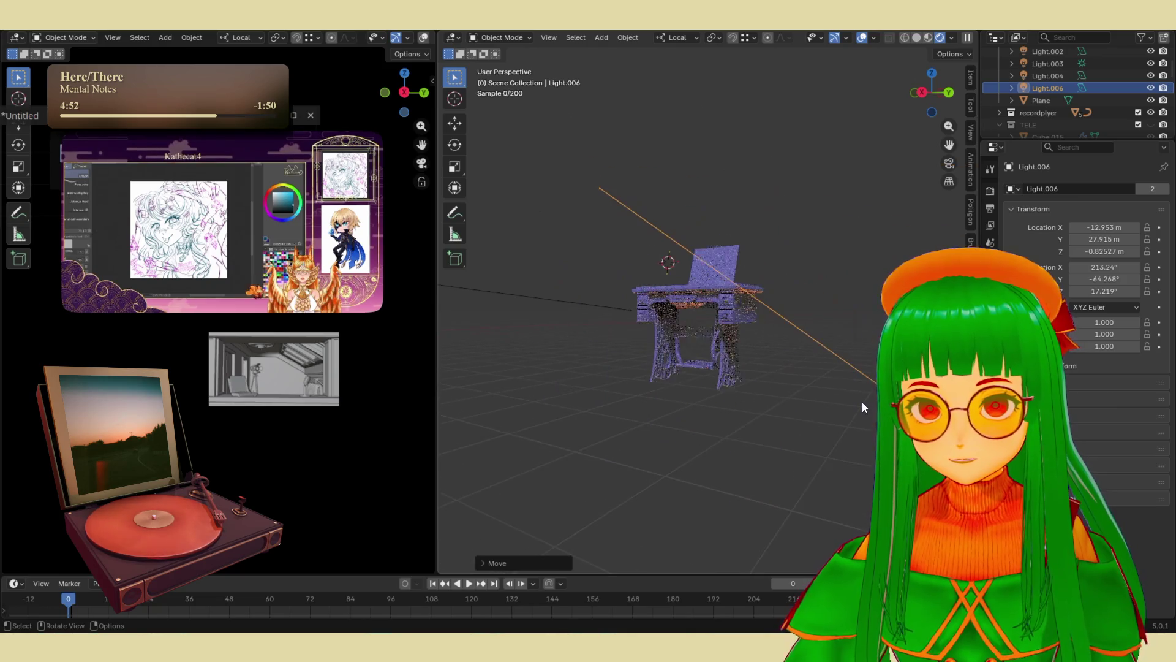
key("g")
key("y")
key("y")
left_click(774, 420)
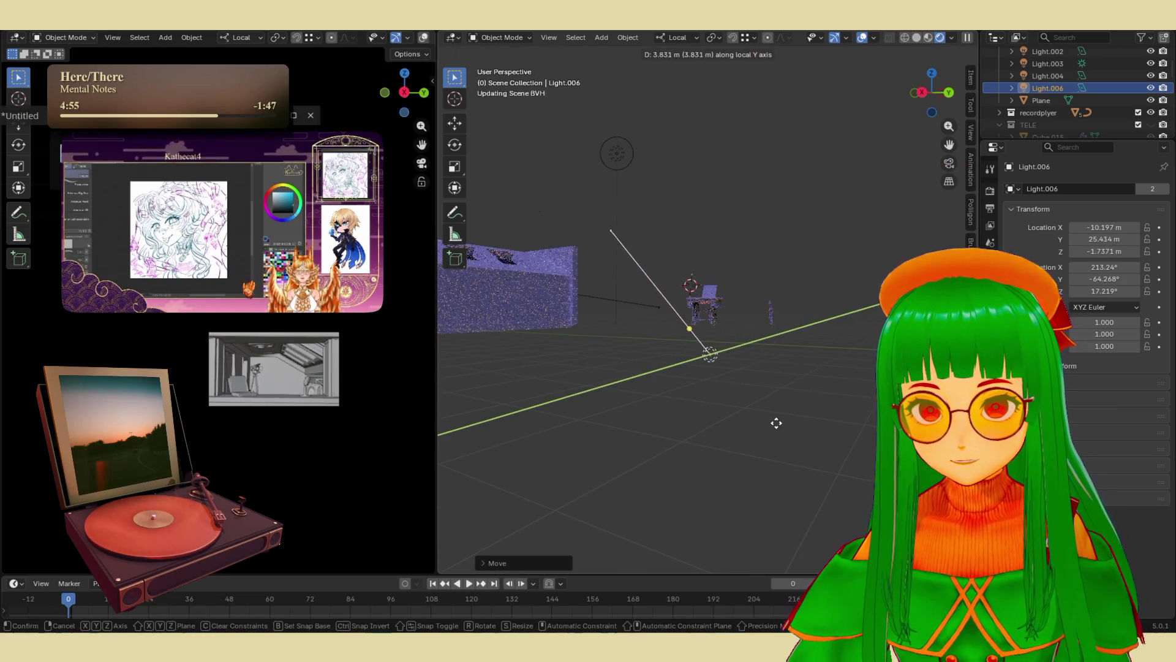
- Orbit to a low frontal view of the desk and hide the viewport overlays
scroll(744, 304, "up", 10)
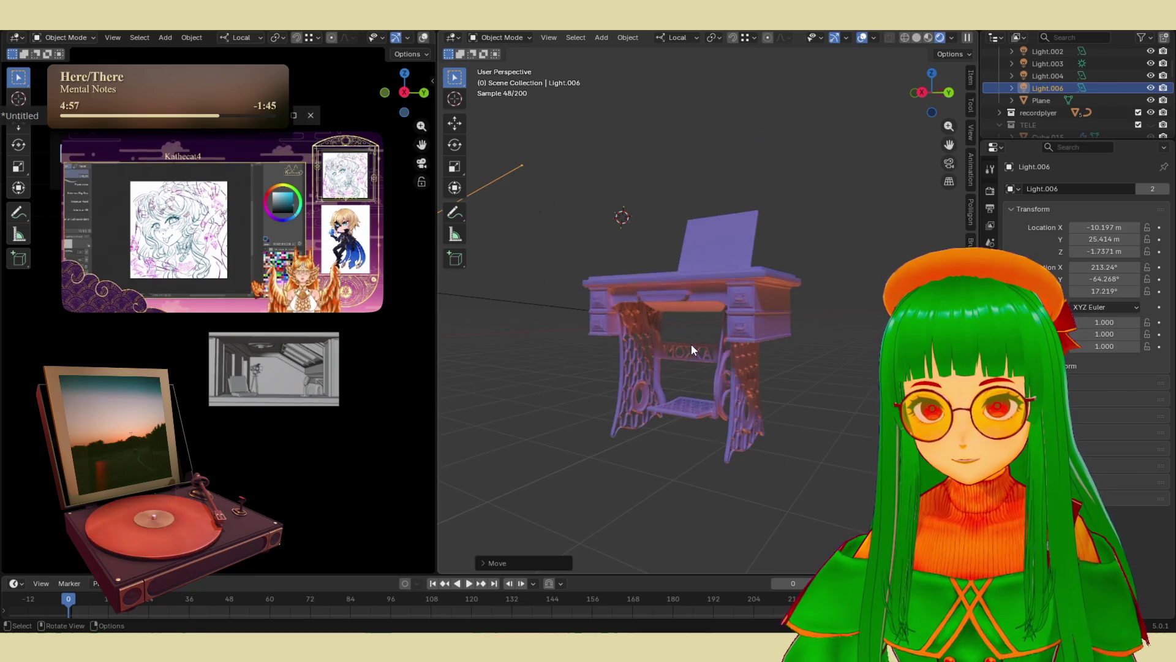
scroll(698, 355, "up", 2)
scroll(721, 383, "up", 2)
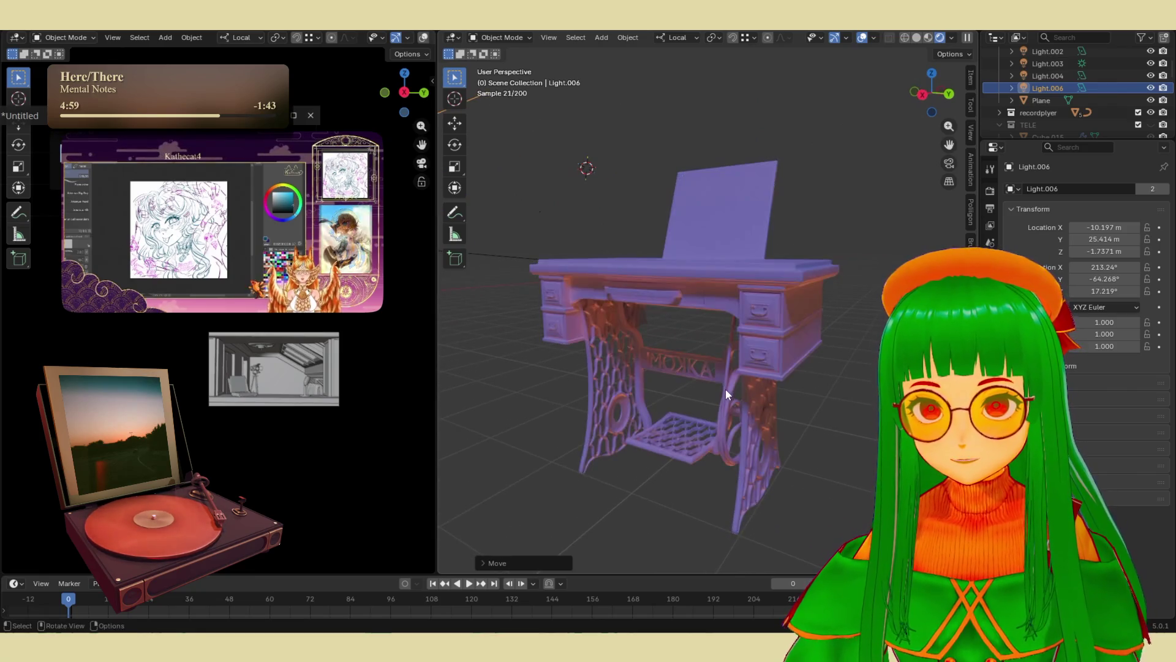
mouse_move(725, 388)
middle_mouse_down()
mouse_move(730, 365)
mouse_move(730, 378)
mouse_move(715, 377)
mouse_move(760, 391)
mouse_move(778, 299)
middle_mouse_up()
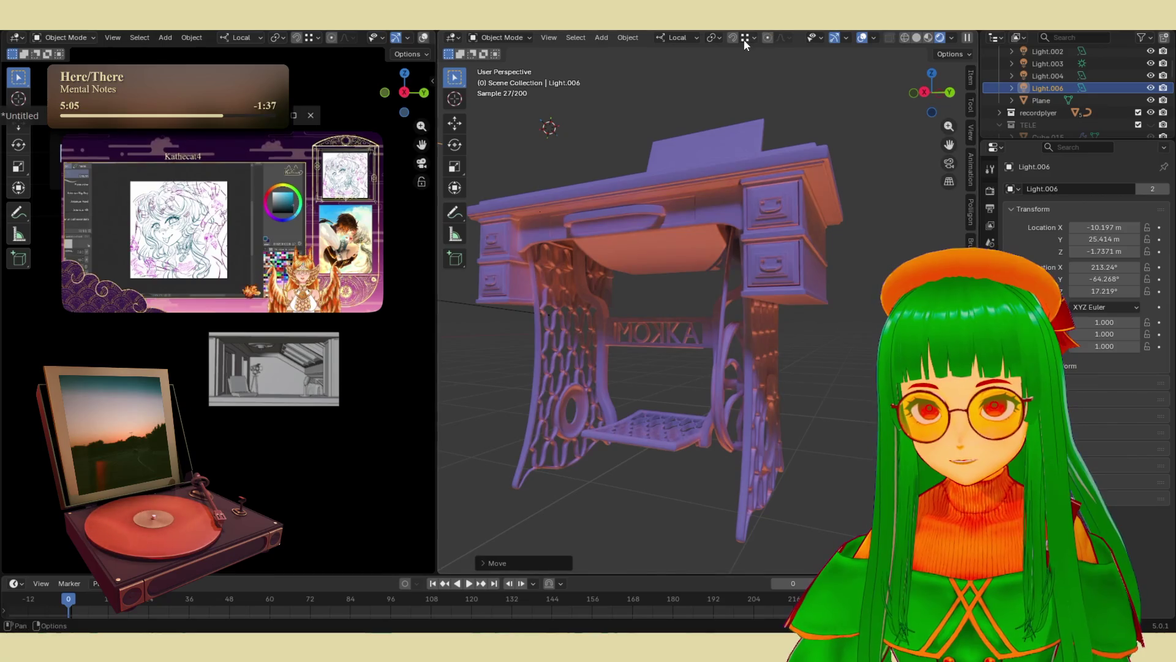
left_click(862, 38)
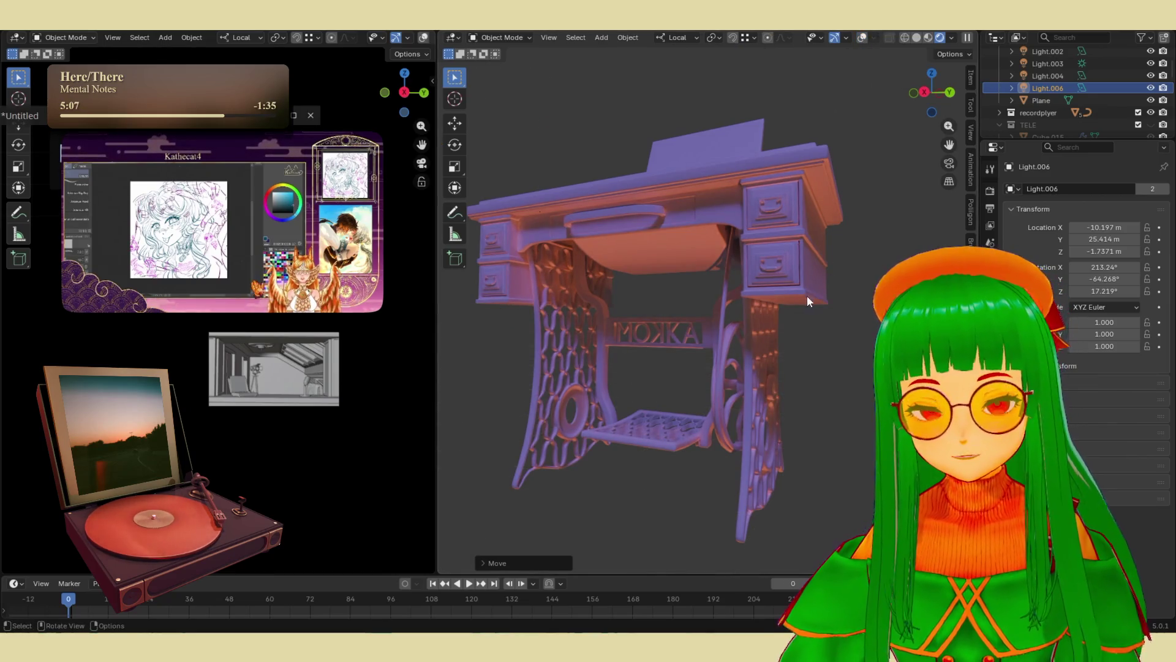
- Draw a render region around the desk, then snap the Discord overlay to the screen's left half
mouse_move(807, 296)
middle_mouse_down()
mouse_move(796, 290)
mouse_move(828, 284)
mouse_move(800, 270)
mouse_move(825, 300)
middle_mouse_up()
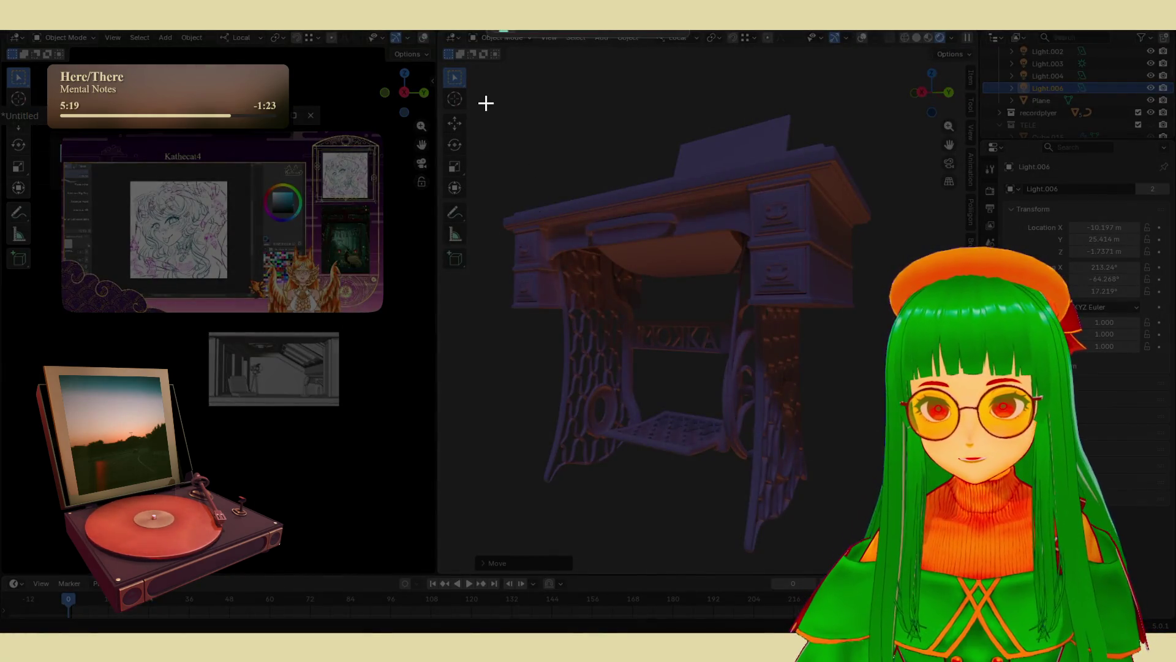
mouse_move(491, 90)
left_mouse_down()
mouse_move(630, 314)
mouse_move(869, 559)
left_mouse_up()
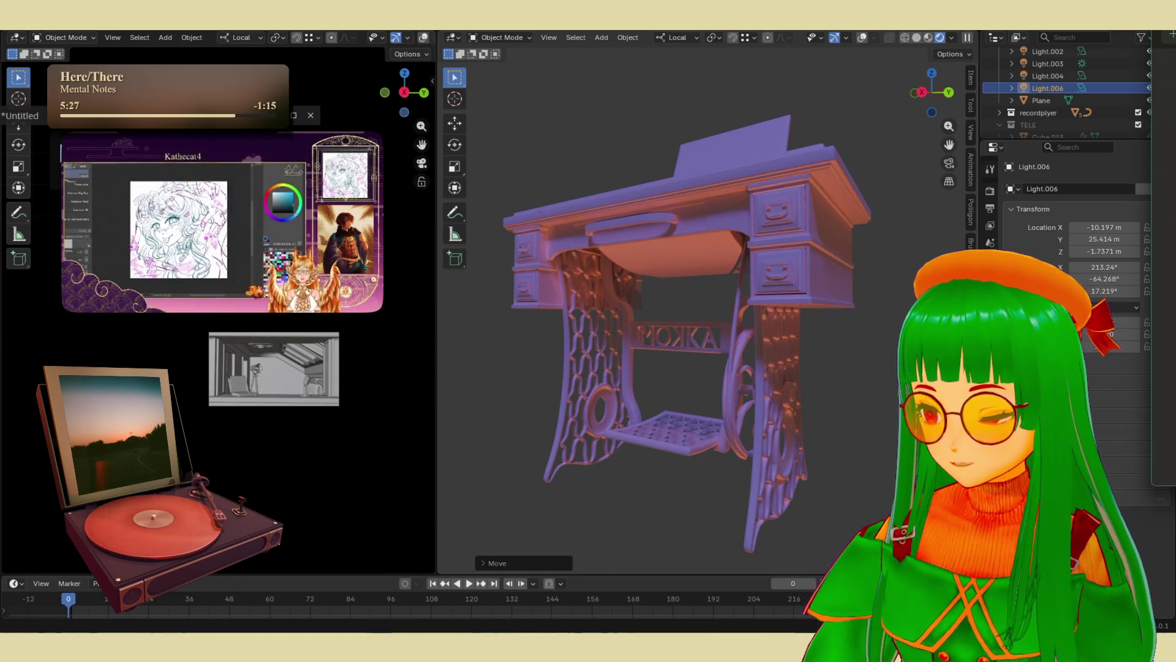
key("shift+grave")
key("shift+grave")
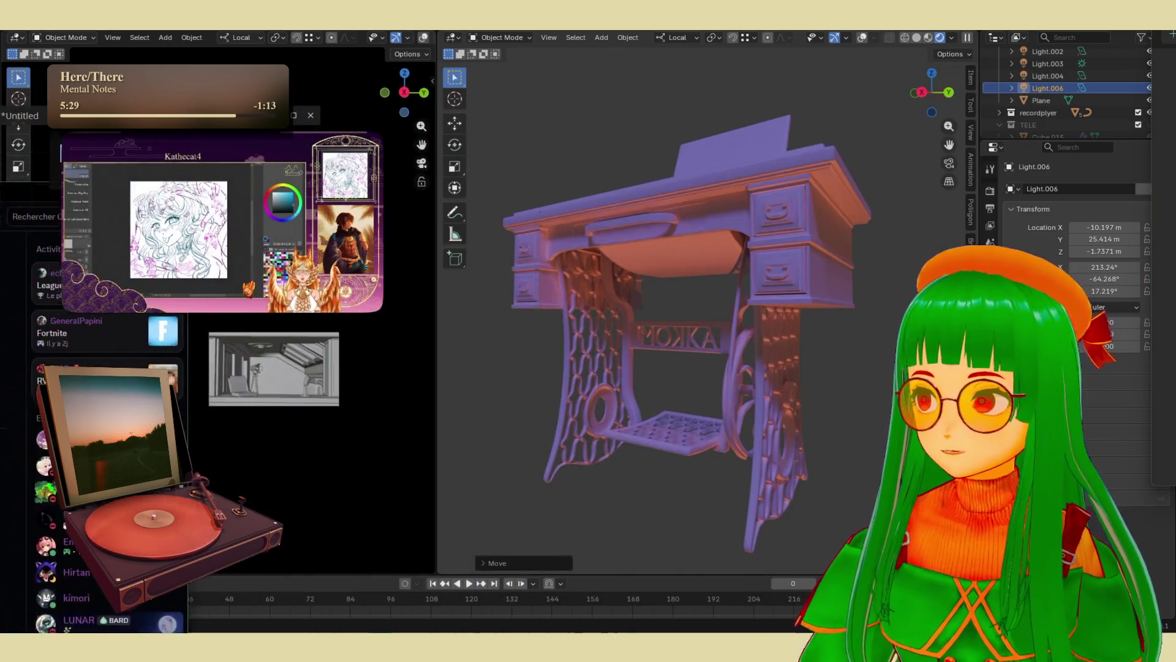
key("super+Left")
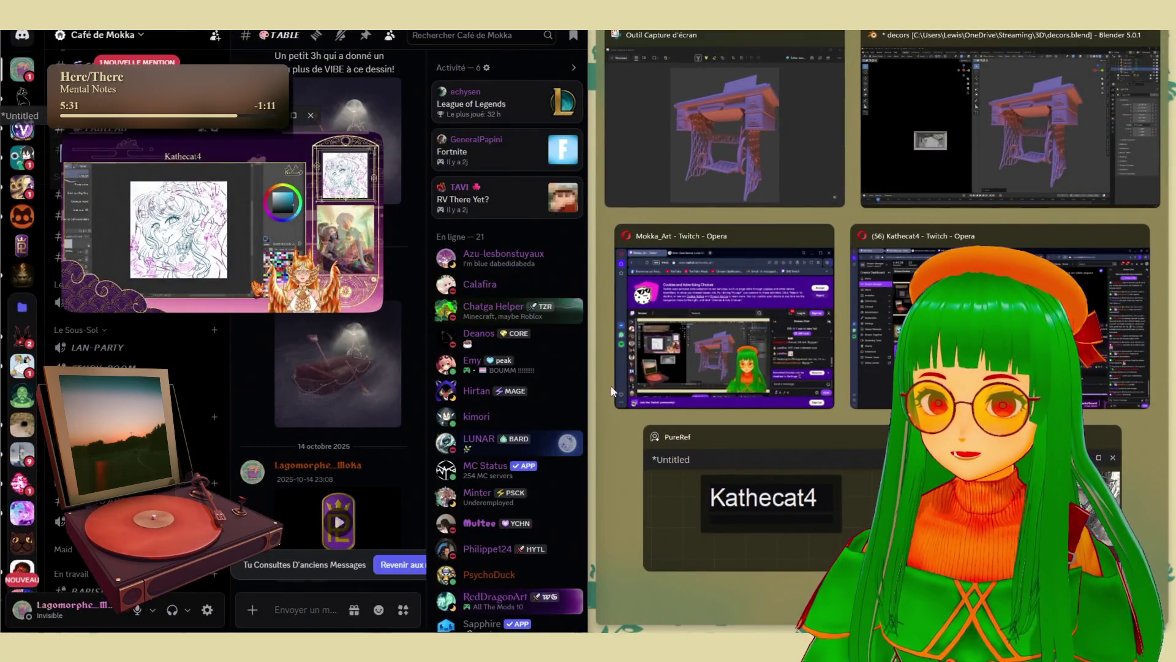
- Dismiss the Snap Assist suggestions and bring the Blender window back to the front
key("Escape")
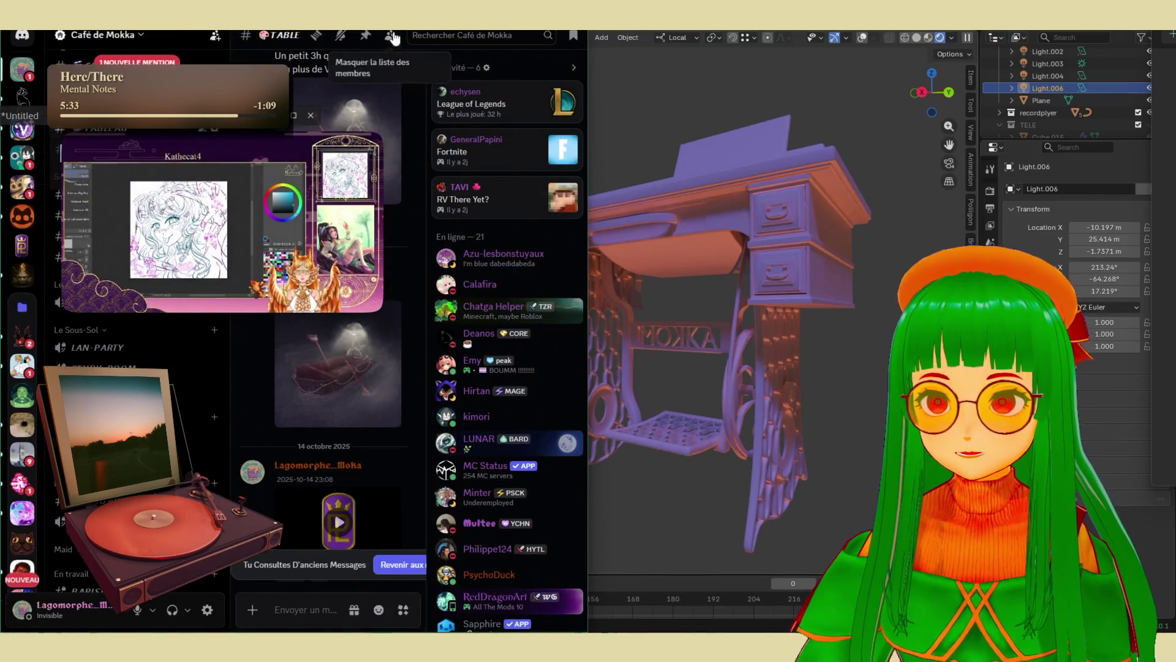
left_click(822, 535)
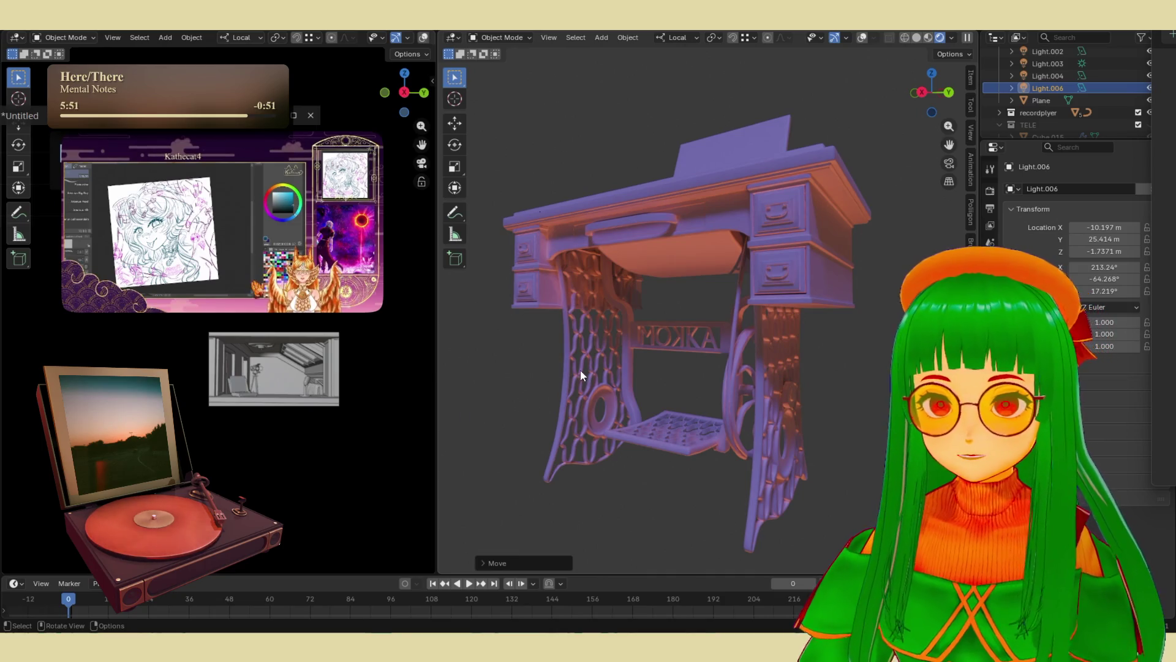
- Move Light.006 freely to (-17.225, 19.39, -4.0788) m and orbit to check the orange front lighting
mouse_move(579, 370)
middle_mouse_down()
mouse_move(656, 373)
mouse_move(618, 369)
mouse_move(646, 387)
mouse_move(704, 353)
mouse_move(726, 371)
middle_mouse_up()
scroll(648, 372, "down", 8)
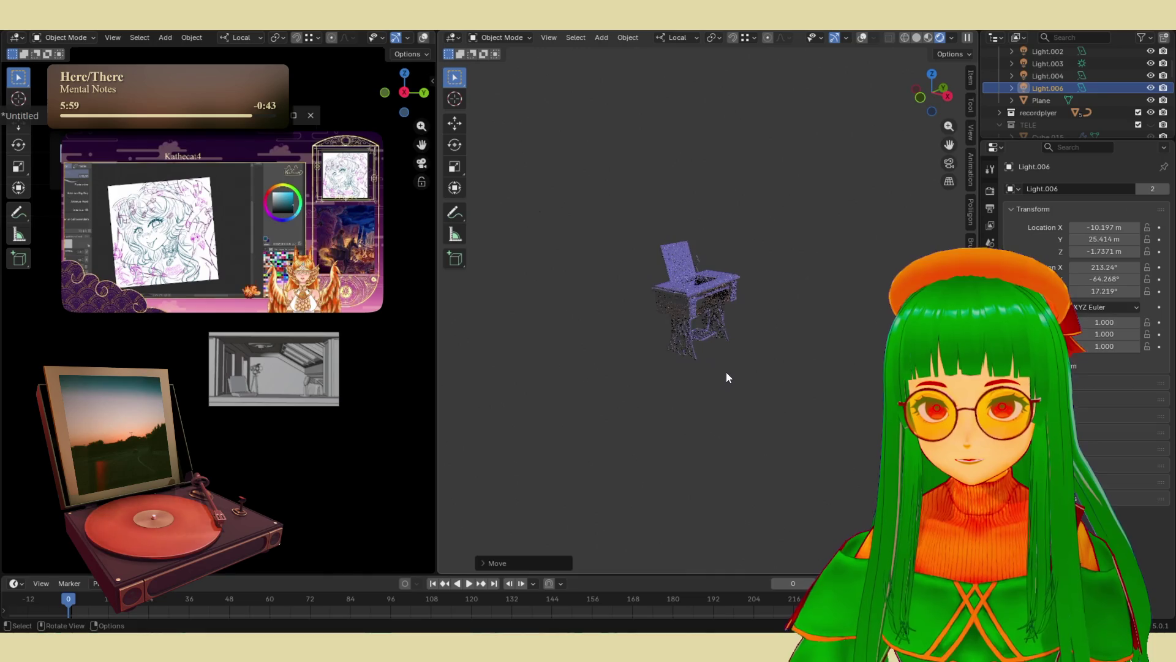
scroll(766, 355, "up", 2)
key("g")
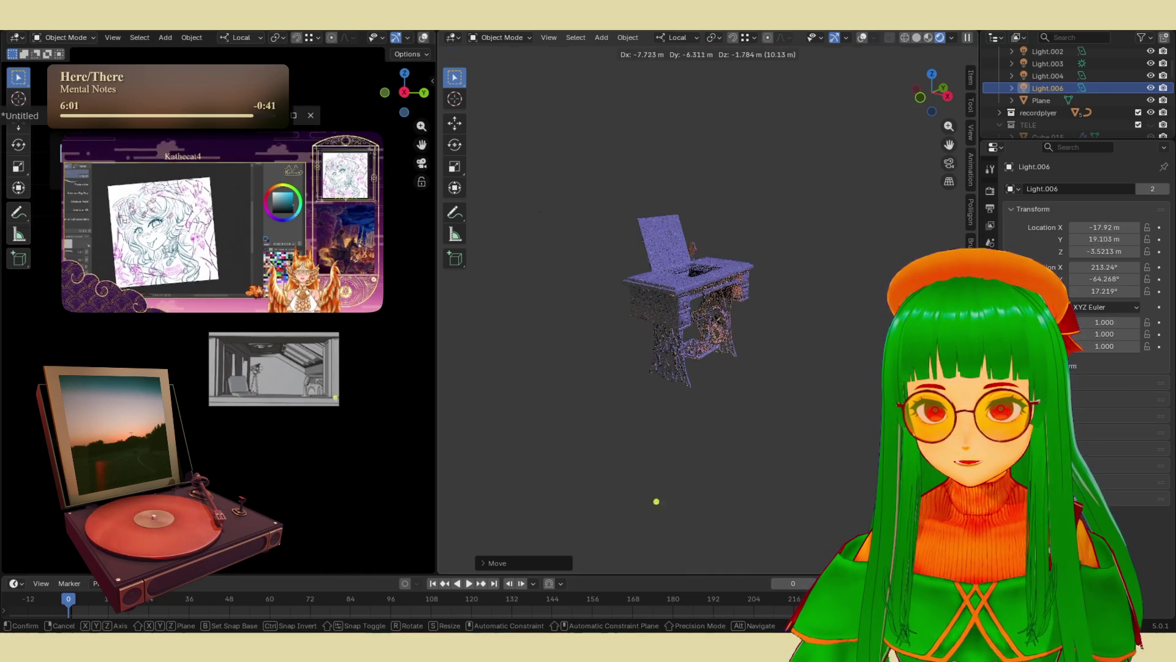
left_click(465, 467)
scroll(684, 412, "up", 6)
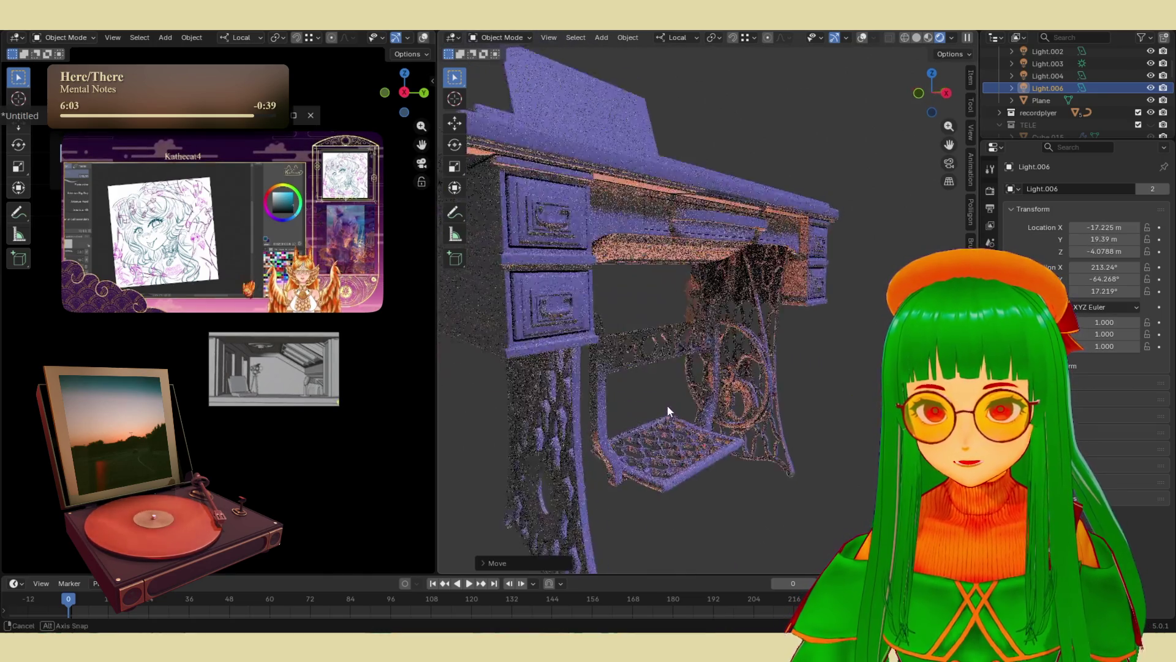
scroll(668, 399, "down", 2)
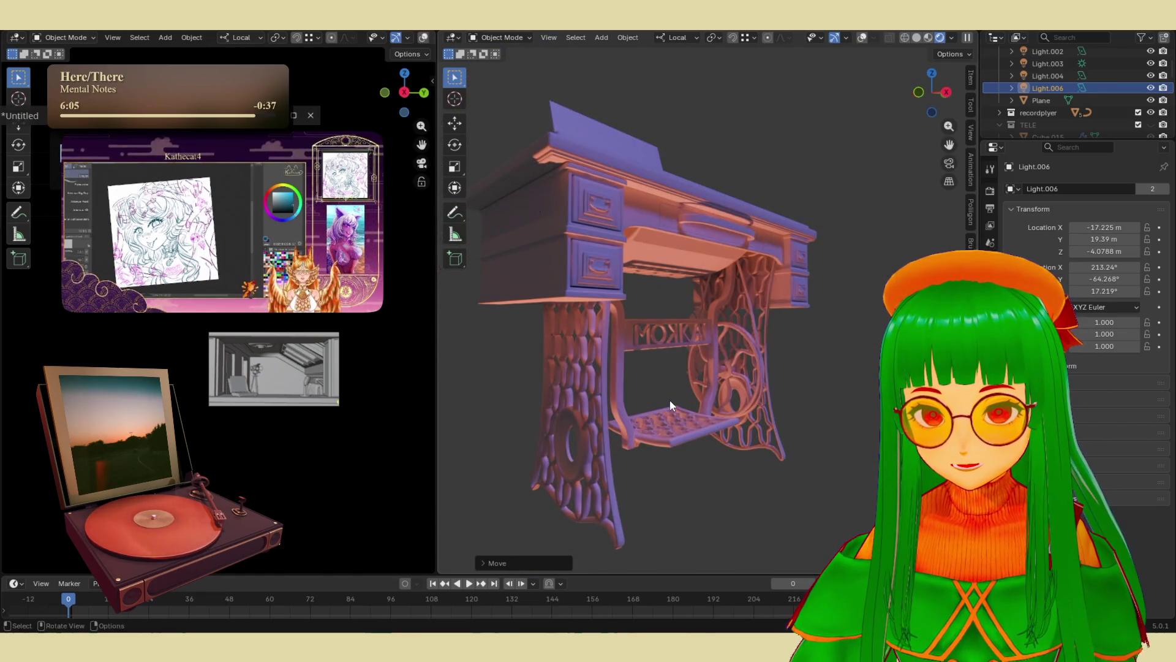
mouse_move(670, 399)
middle_mouse_down()
mouse_move(649, 381)
mouse_move(694, 403)
mouse_move(723, 379)
mouse_move(762, 394)
mouse_move(755, 384)
middle_mouse_up()
mouse_move(723, 333)
middle_mouse_down()
mouse_move(748, 331)
mouse_move(704, 344)
middle_mouse_up()
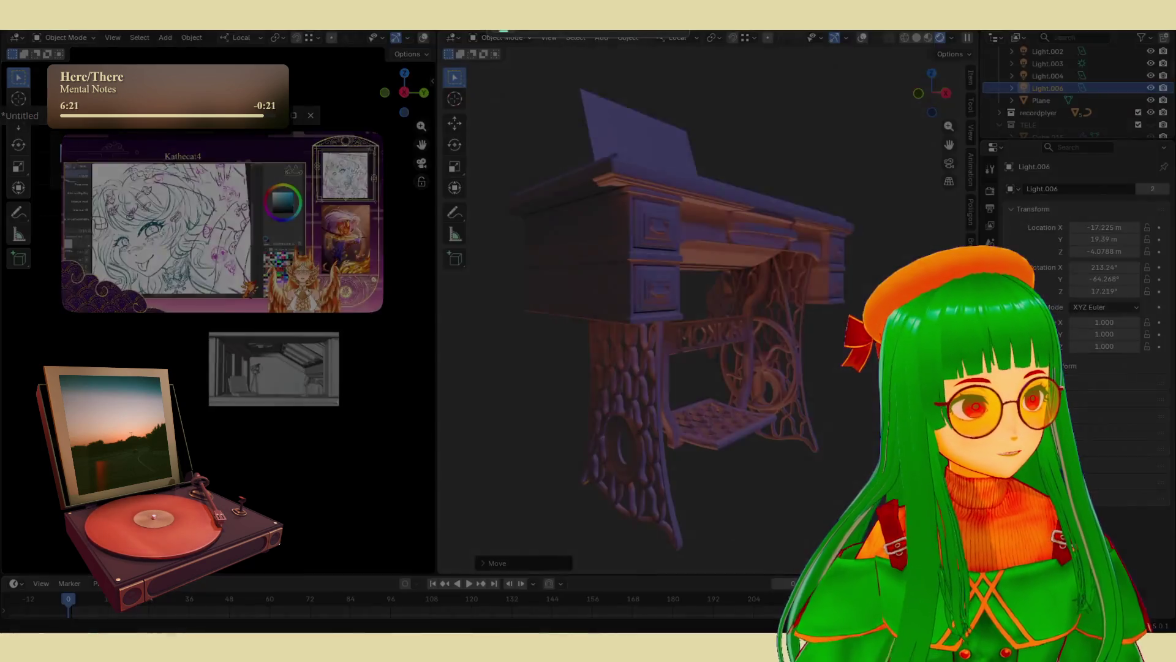
- Drag a Ctrl+B render border tightly around the sewing table
mouse_move(484, 72)
left_mouse_down()
mouse_move(748, 362)
mouse_move(830, 512)
mouse_move(874, 549)
left_mouse_up()
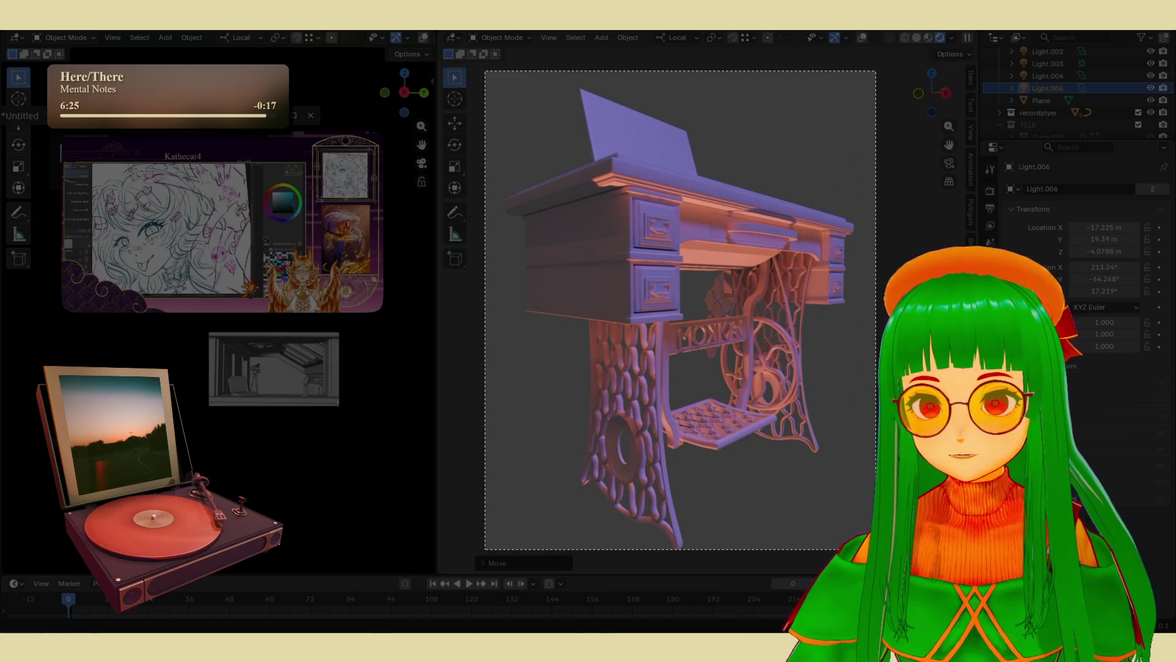